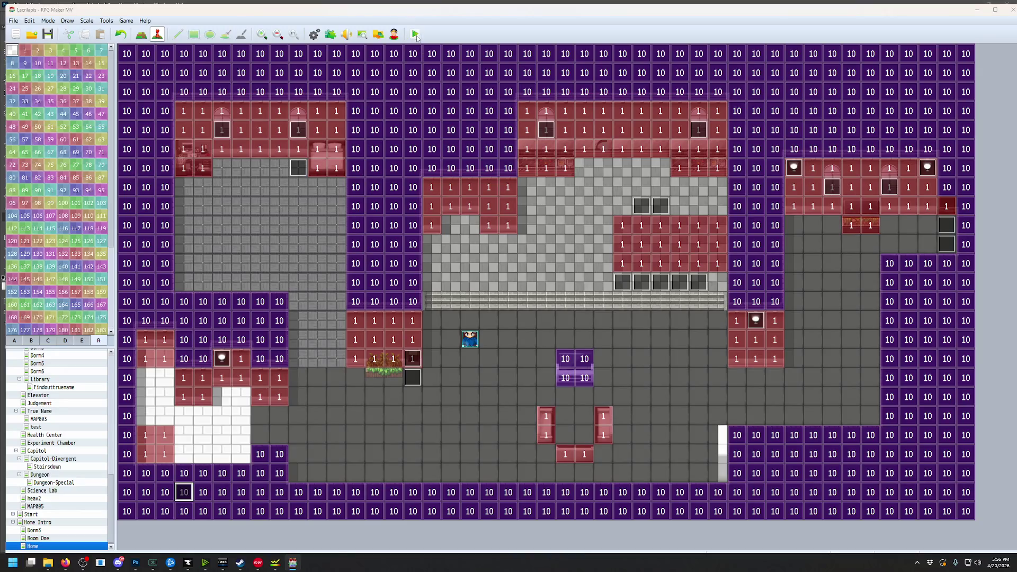
Playtest the game, walking the character through the corridor into the teal room and back
{"action": "left_click", "coordinate": [473, 297]}
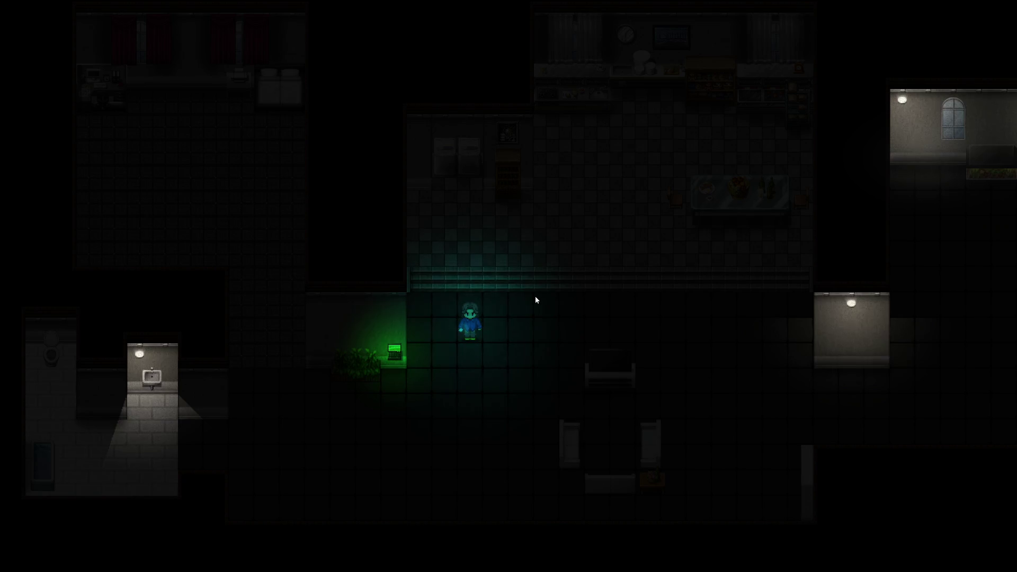
{"action": "key", "text": "Left"}
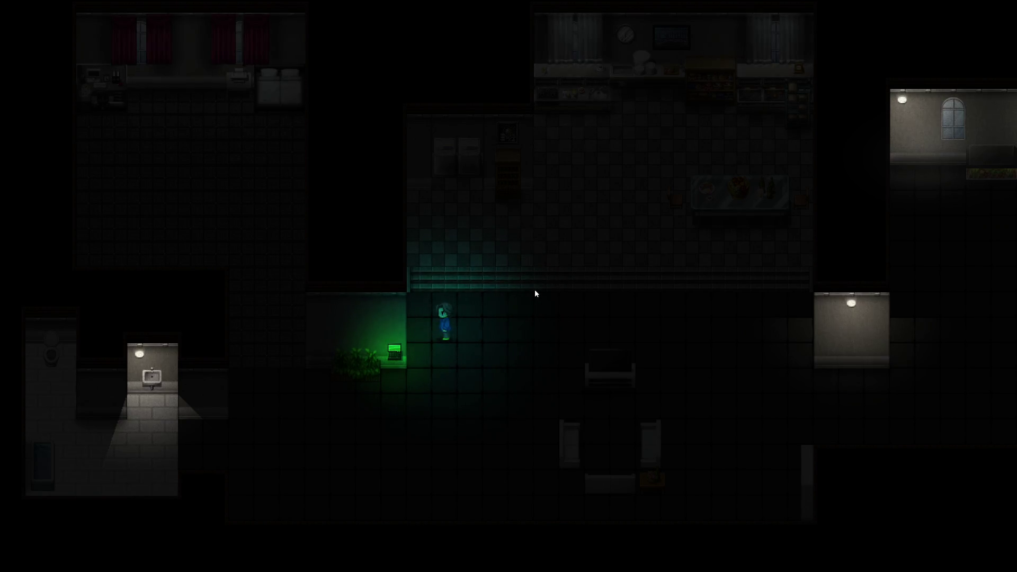
{"action": "key", "text": "Down"}
{"action": "key", "text": "Down"}
{"action": "key", "text": "Down"}
{"action": "key", "text": "Left"}
{"action": "key", "text": "Left"}
{"action": "key", "text": "Left"}
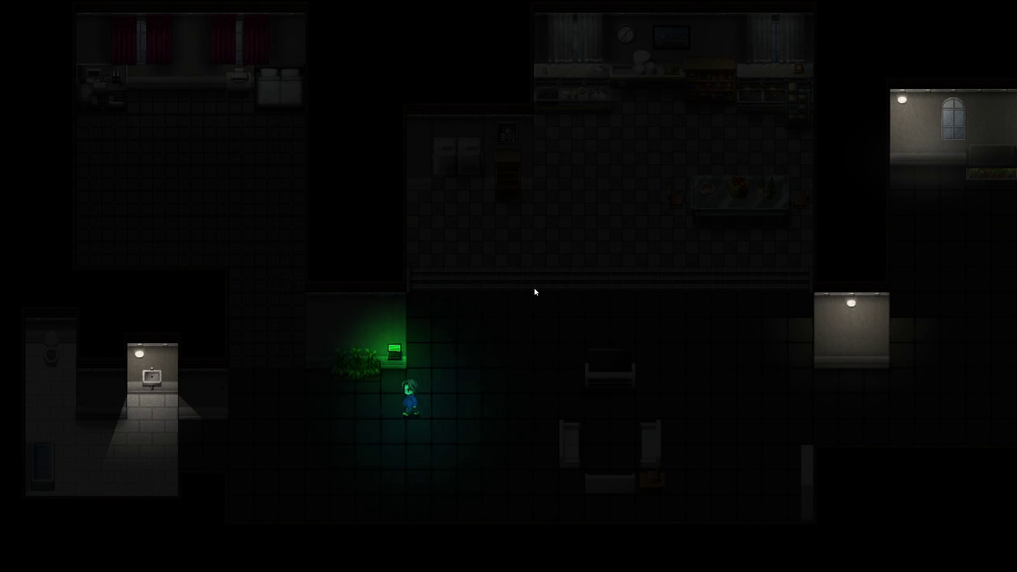
{"action": "key", "text": "Left"}
{"action": "key", "text": "Left"}
{"action": "key", "text": "Left"}
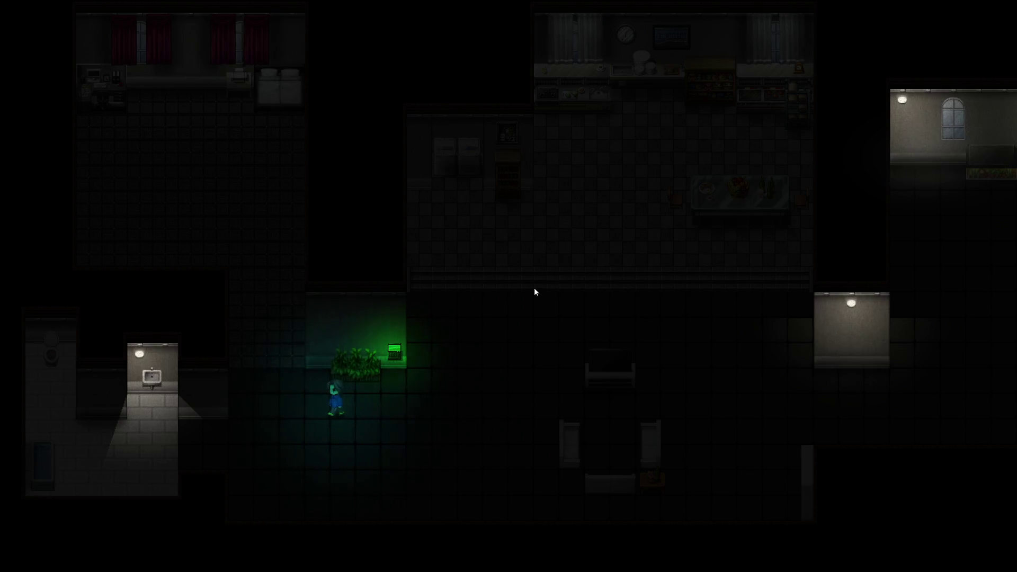
{"action": "key", "text": "Up"}
{"action": "key", "text": "Left"}
{"action": "key", "text": "Left"}
{"action": "key", "text": "Up"}
{"action": "key", "text": "Up"}
{"action": "key", "text": "Up"}
{"action": "key", "text": "Up"}
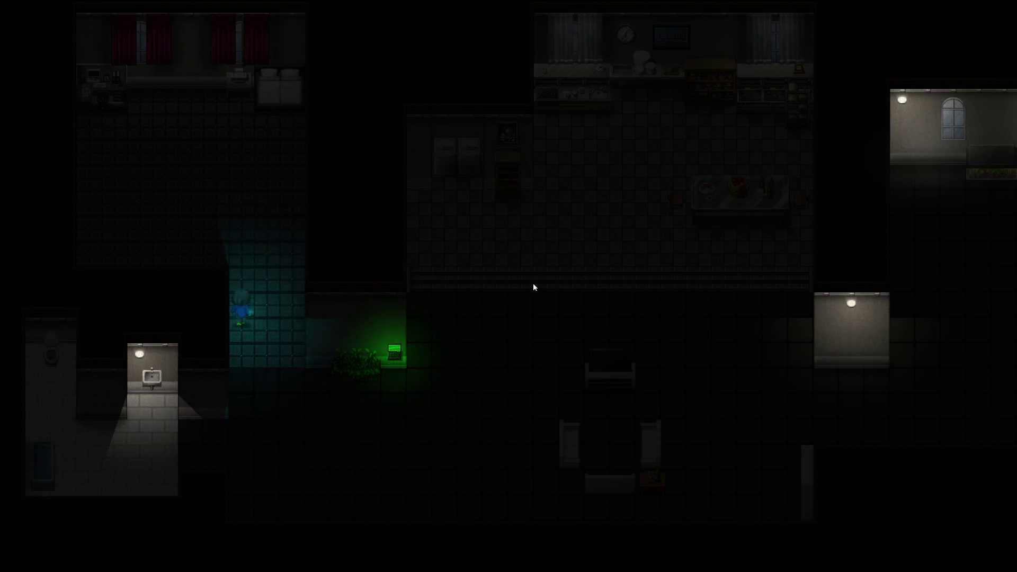
{"action": "key", "text": "Right"}
{"action": "key", "text": "Right"}
{"action": "key", "text": "Up"}
{"action": "key", "text": "Up"}
{"action": "key", "text": "Up"}
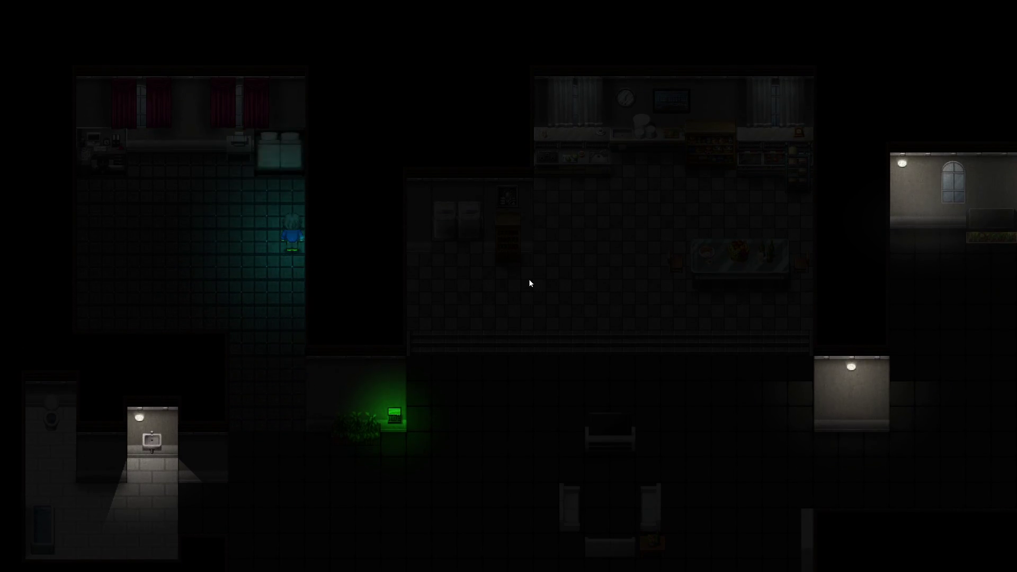
{"action": "key", "text": "Up"}
{"action": "key", "text": "Up"}
{"action": "key", "text": "Down"}
{"action": "key", "text": "Down"}
{"action": "key", "text": "Up"}
{"action": "key", "text": "Up"}
{"action": "key", "text": "Up"}
{"action": "key", "text": "Down"}
{"action": "key", "text": "Down"}
{"action": "key", "text": "Down"}
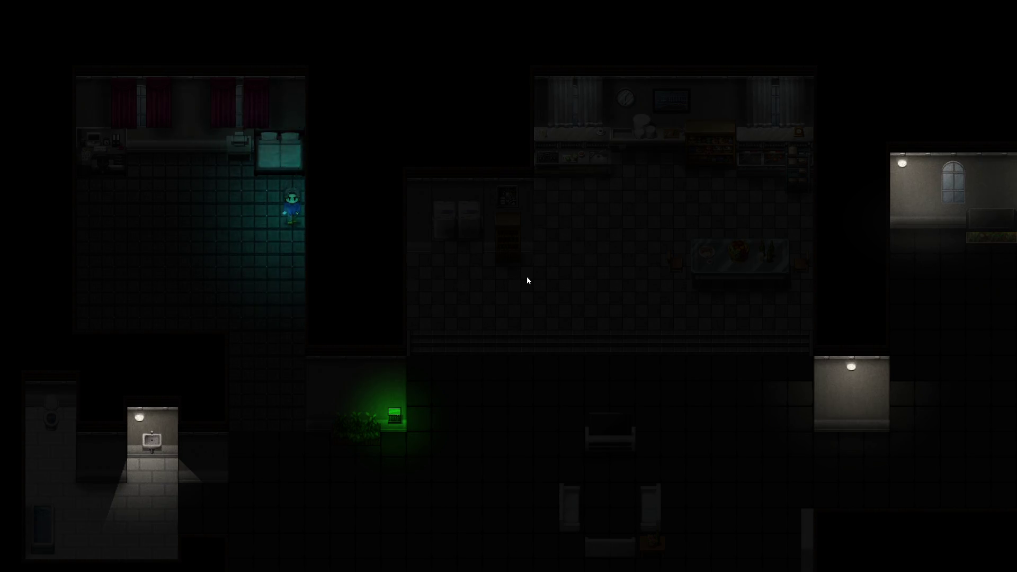
{"action": "key", "text": "alt+F4"}
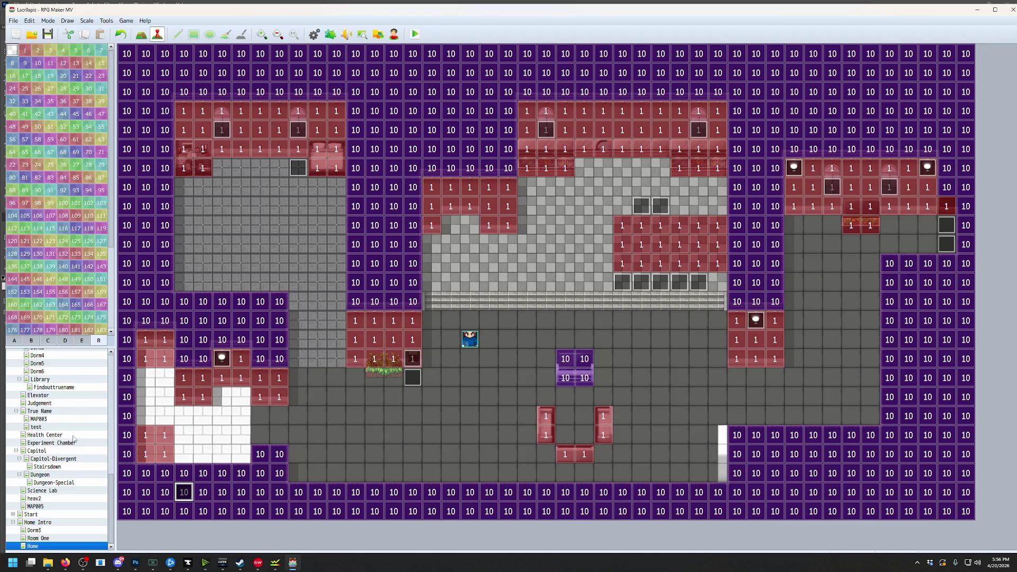
On Room One, name switch 0026 'HealthMonitoring' and assign it to common event Static
{"action": "left_click", "coordinate": [39, 539]}
{"action": "left_click", "coordinate": [106, 21]}
{"action": "left_click", "coordinate": [109, 29]}
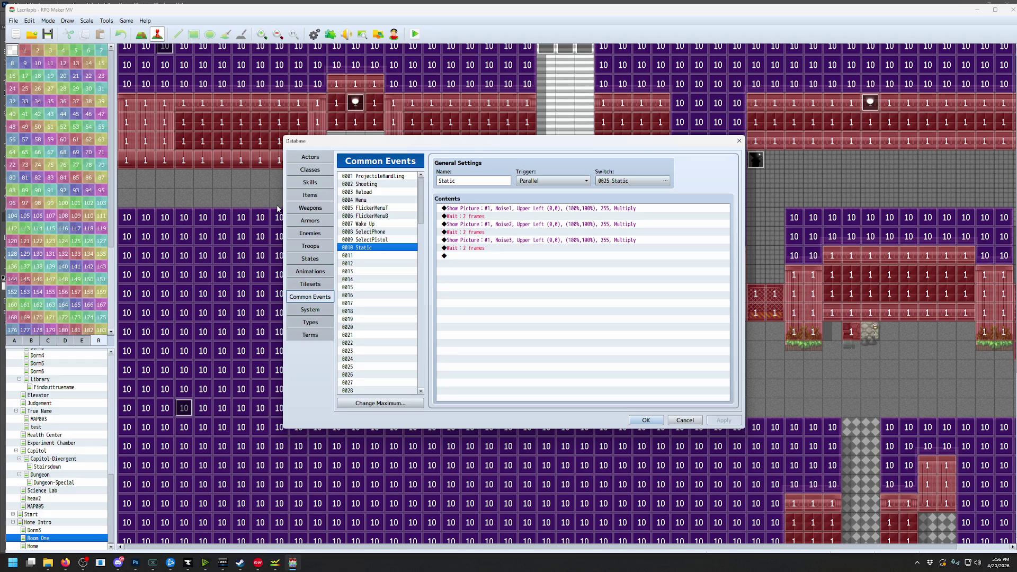
{"action": "left_click", "coordinate": [631, 181]}
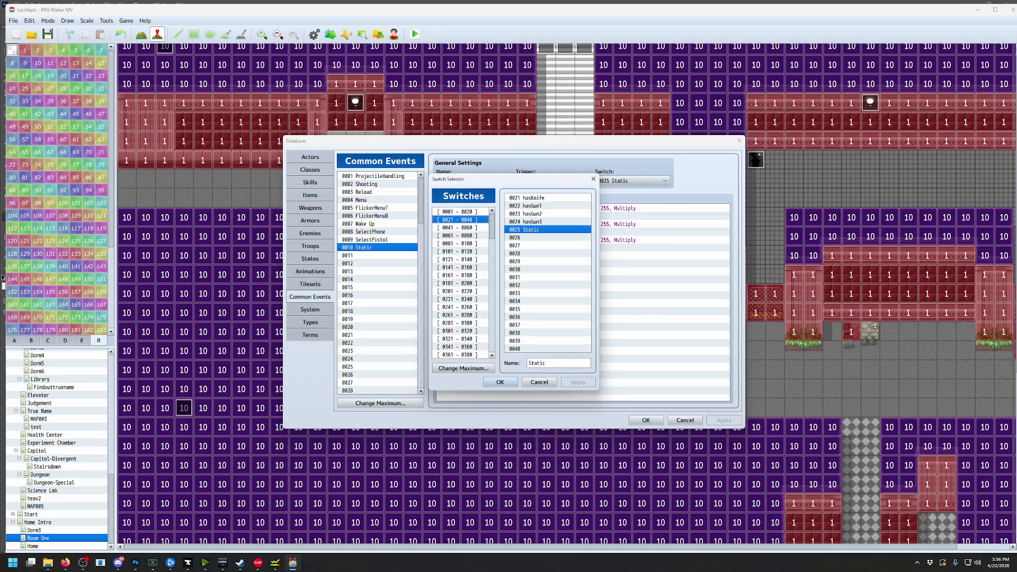
{"action": "key", "text": "alt+Tab"}
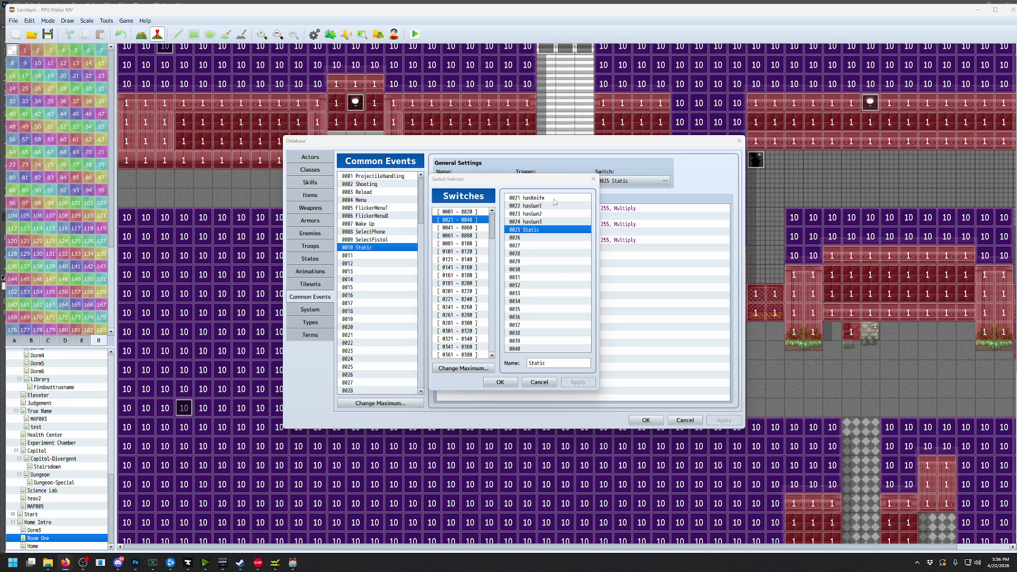
{"action": "left_click", "coordinate": [560, 237]}
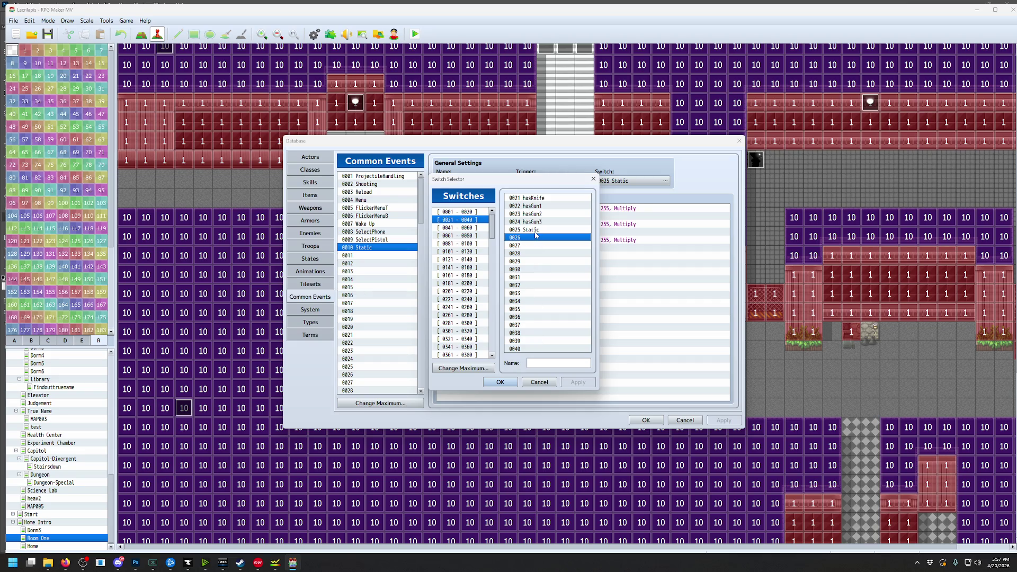
{"action": "type", "text": "HealthMonitoring"}
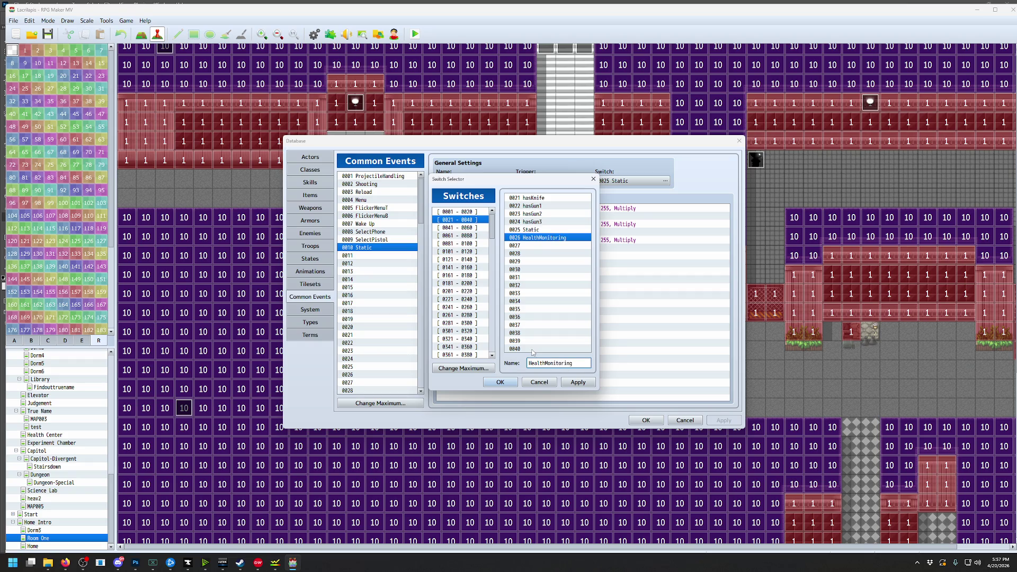
{"action": "left_click", "coordinate": [501, 382]}
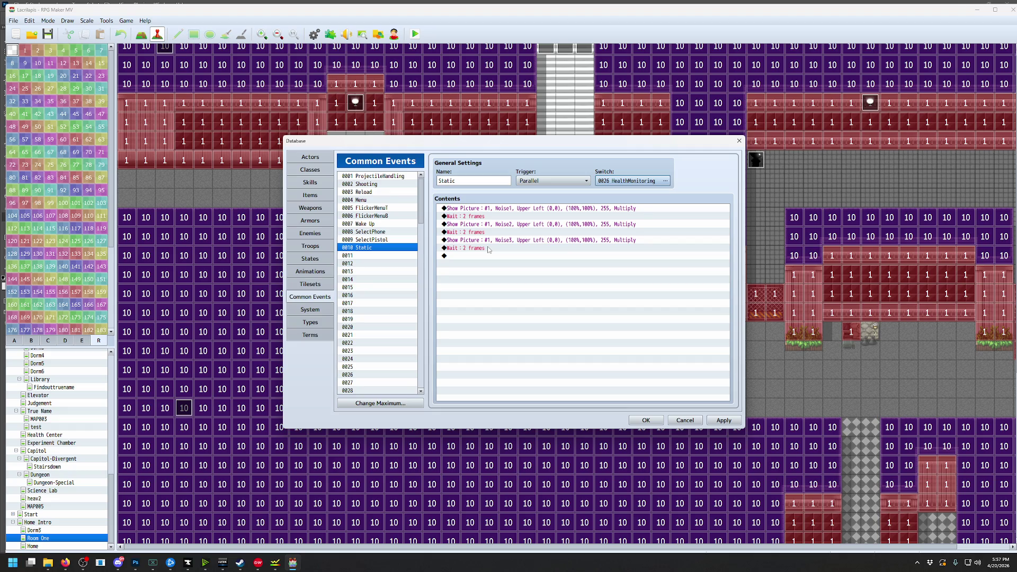
Set the Static common event's switch back to 0025 Static
{"action": "left_click", "coordinate": [374, 241]}
{"action": "left_click", "coordinate": [372, 249]}
{"action": "left_click", "coordinate": [370, 256]}
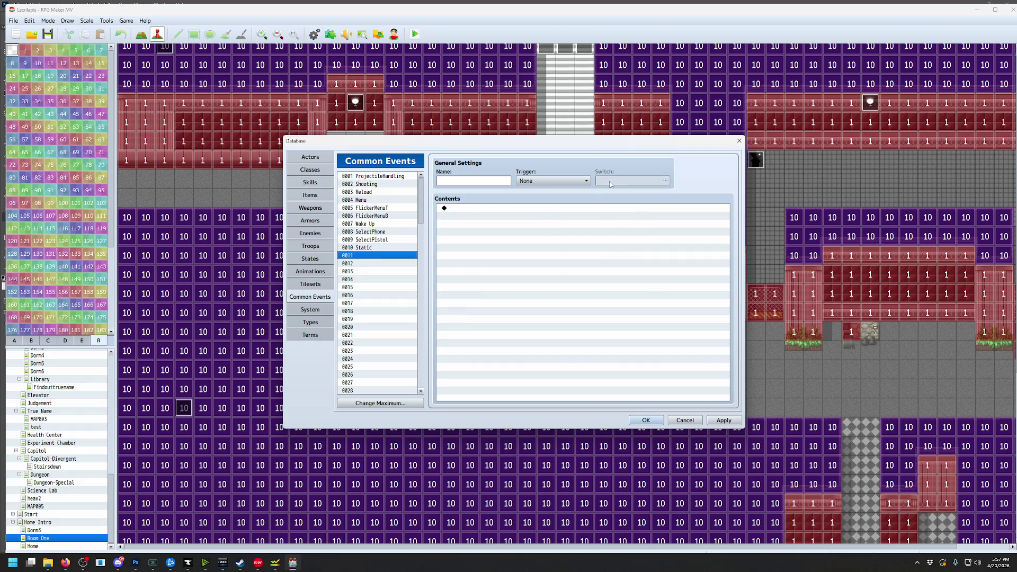
{"action": "key", "text": "Up"}
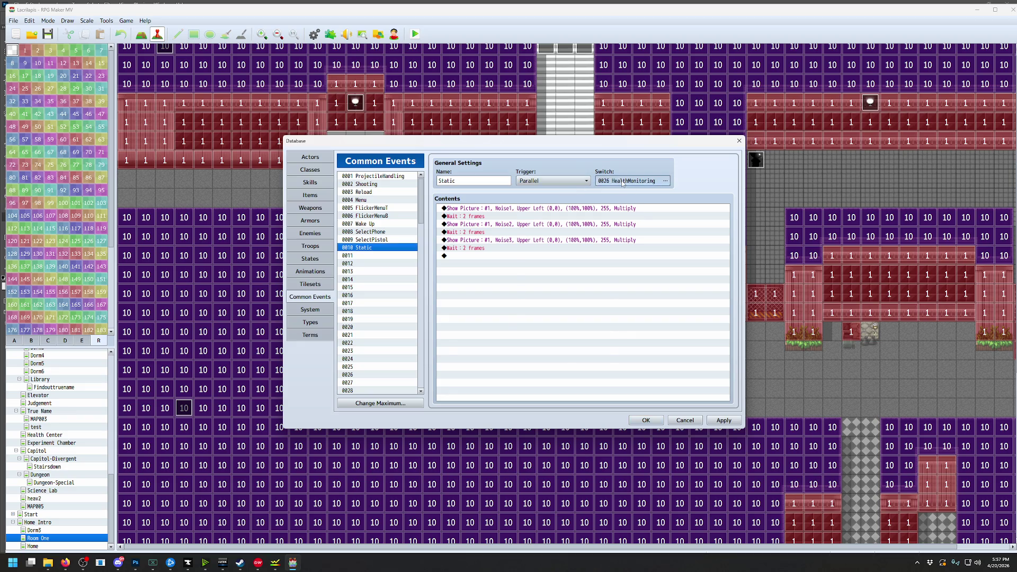
{"action": "left_click", "coordinate": [631, 180]}
{"action": "left_click", "coordinate": [546, 229]}
{"action": "left_click", "coordinate": [500, 385]}
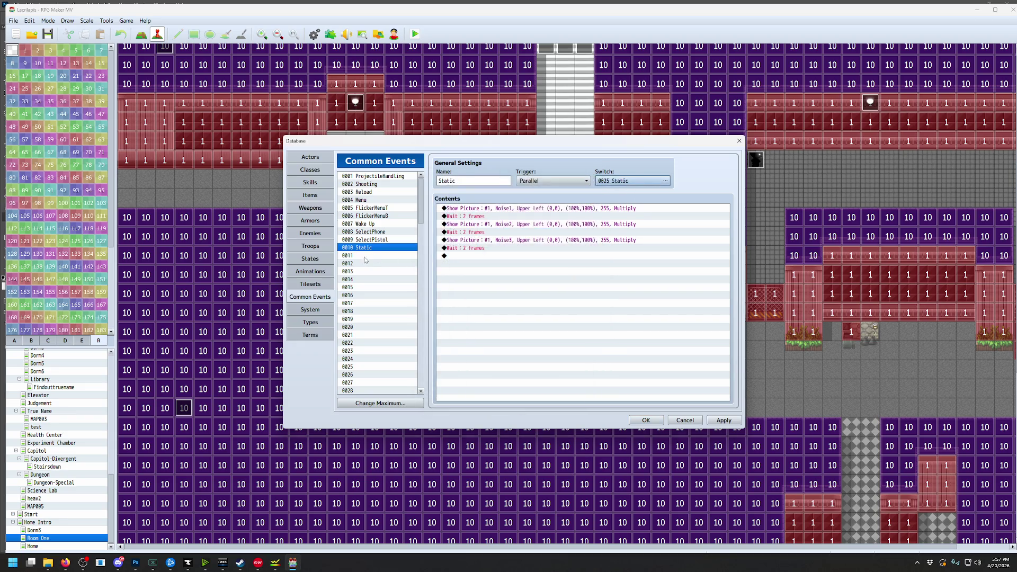
Create common event 0011 'HealthMonitor', Parallel trigger, on switch 0026 HealthMonitoring
{"action": "key", "text": "Down"}
{"action": "left_click", "coordinate": [551, 181]}
{"action": "left_click", "coordinate": [546, 204]}
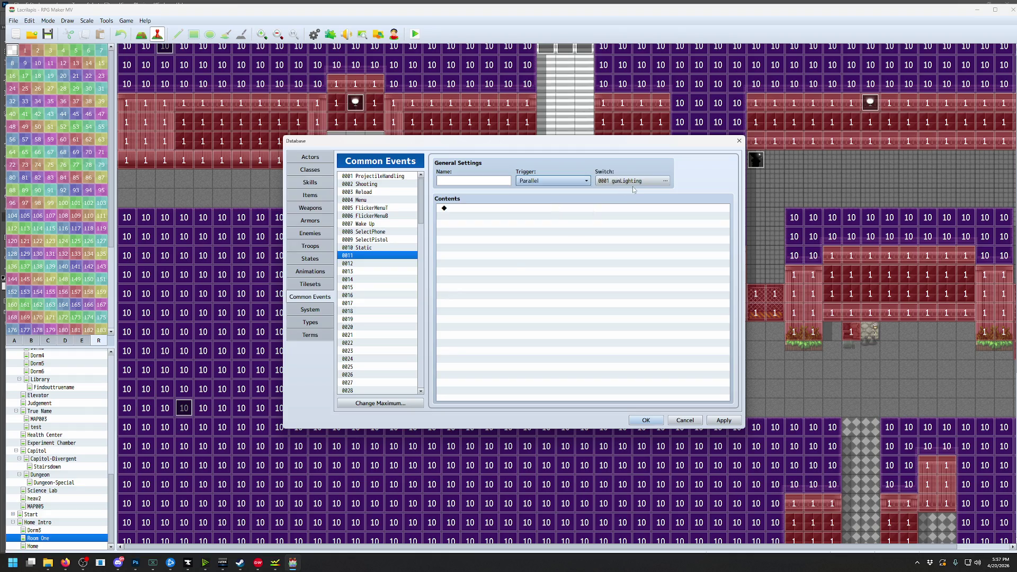
{"action": "left_click", "coordinate": [665, 181]}
{"action": "left_click", "coordinate": [544, 237]}
{"action": "left_click", "coordinate": [501, 382]}
{"action": "left_click", "coordinate": [472, 179]}
{"action": "type", "text": "HealthM"}
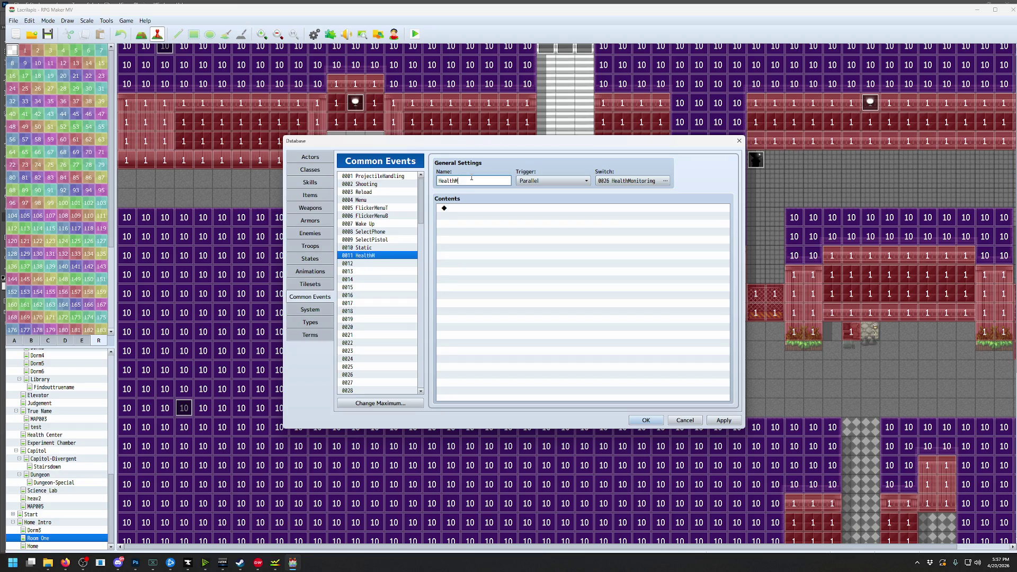
{"action": "type", "text": "onitor"}
{"action": "left_click", "coordinate": [369, 248]}
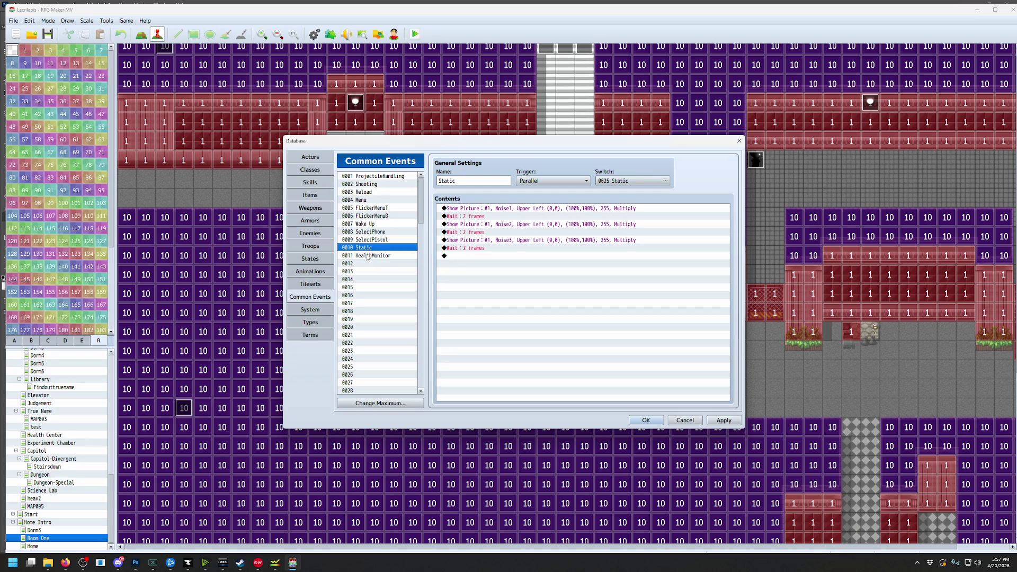
{"action": "left_click", "coordinate": [368, 255]}
{"action": "left_click", "coordinate": [471, 208]}
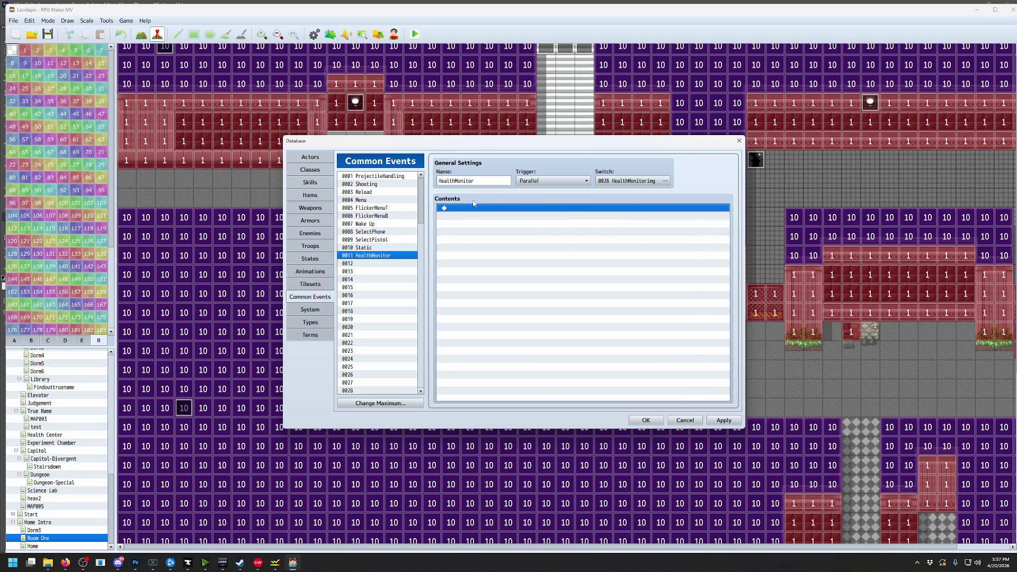
Add a 5-frame Wait as HealthMonitor's first command
{"action": "double_click", "coordinate": [471, 208]}
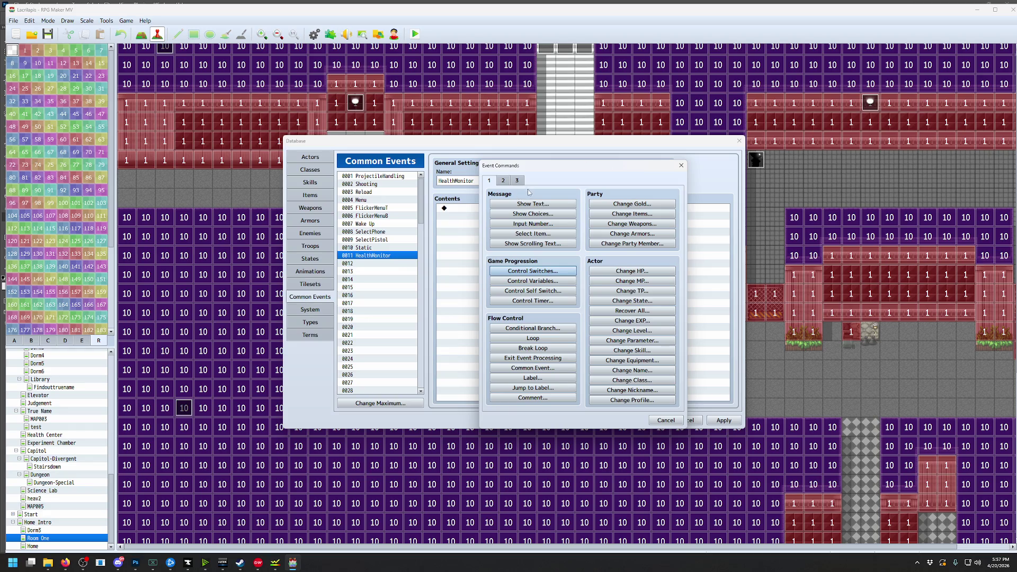
{"action": "left_click", "coordinate": [517, 180]}
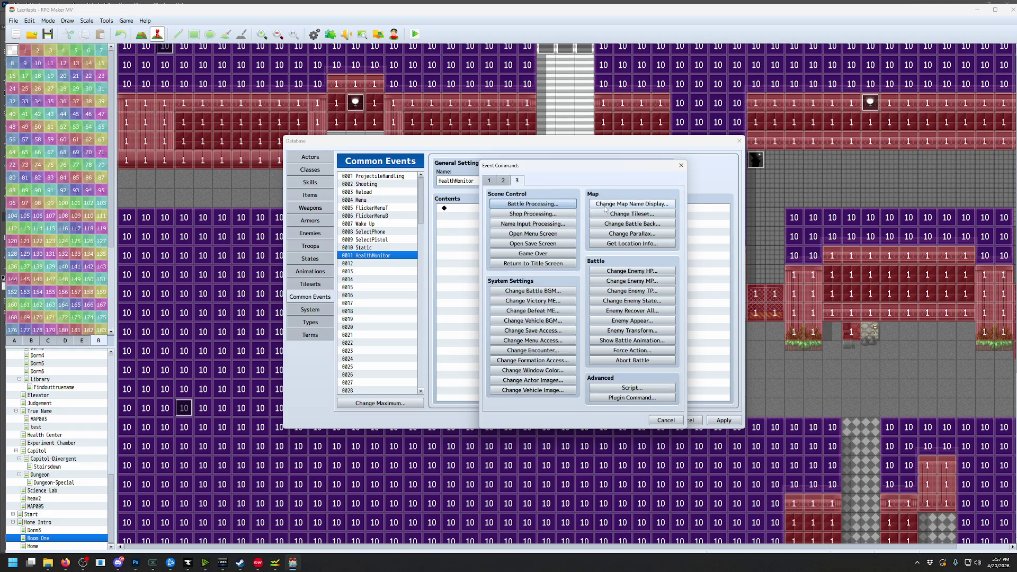
{"action": "key", "text": "ctrl+Tab"}
{"action": "key", "text": "ctrl+Tab"}
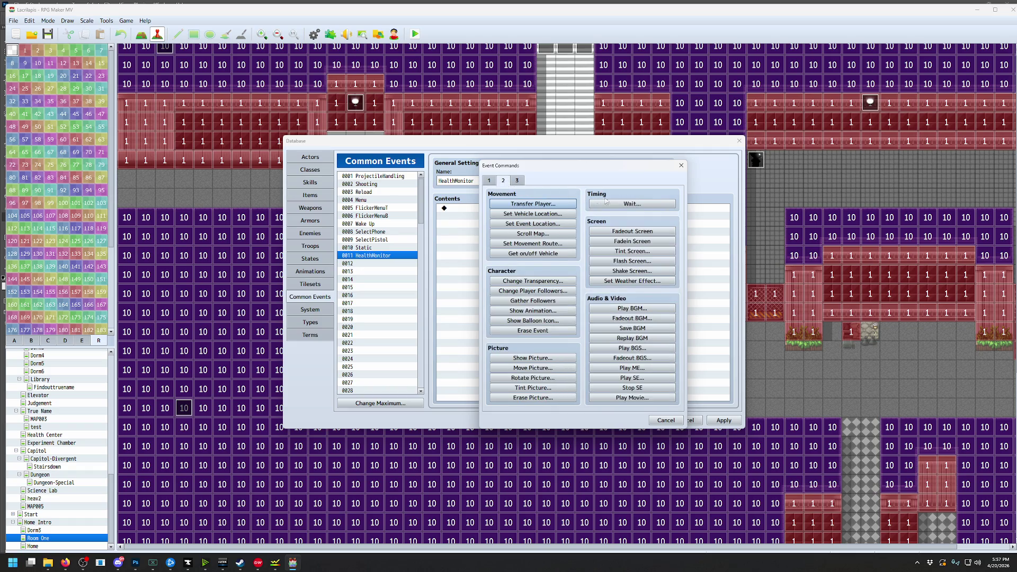
{"action": "left_click", "coordinate": [606, 203]}
{"action": "left_click", "coordinate": [570, 313]}
Begin a conditional branch below the Wait based on the variable playerHP
{"action": "double_click", "coordinate": [491, 216]}
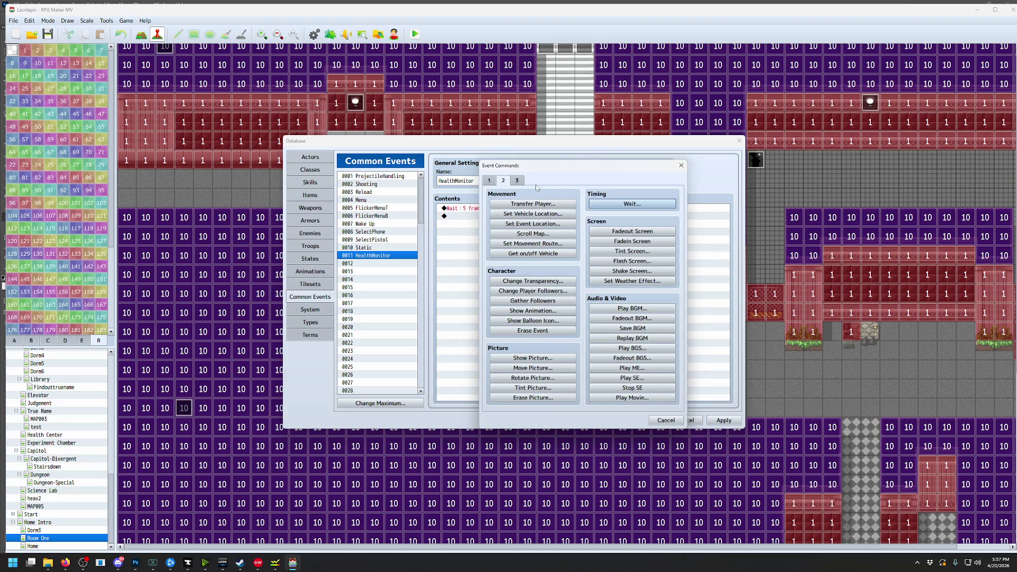
{"action": "left_click", "coordinate": [490, 181]}
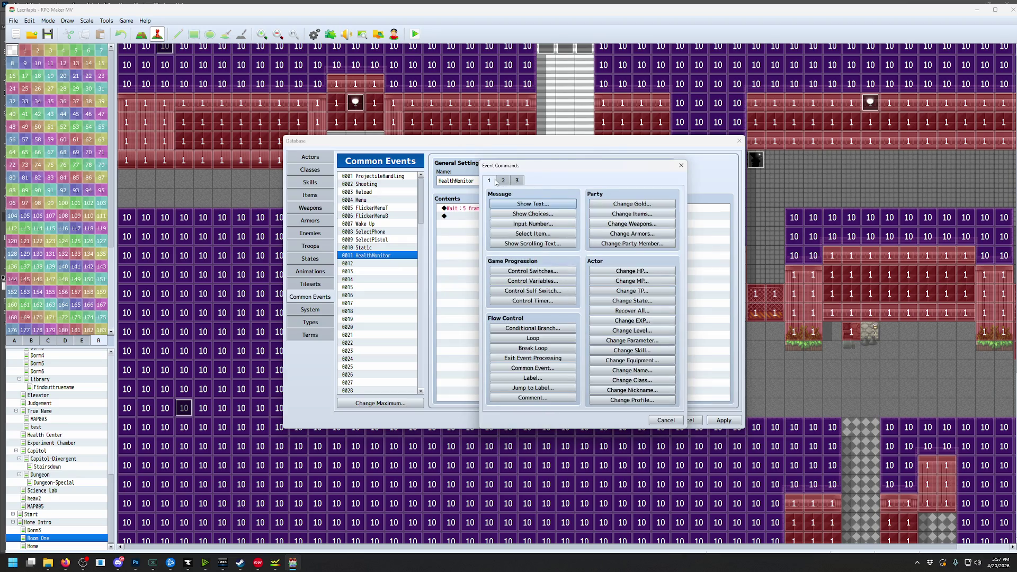
{"action": "left_click", "coordinate": [541, 328]}
{"action": "left_click", "coordinate": [617, 247]}
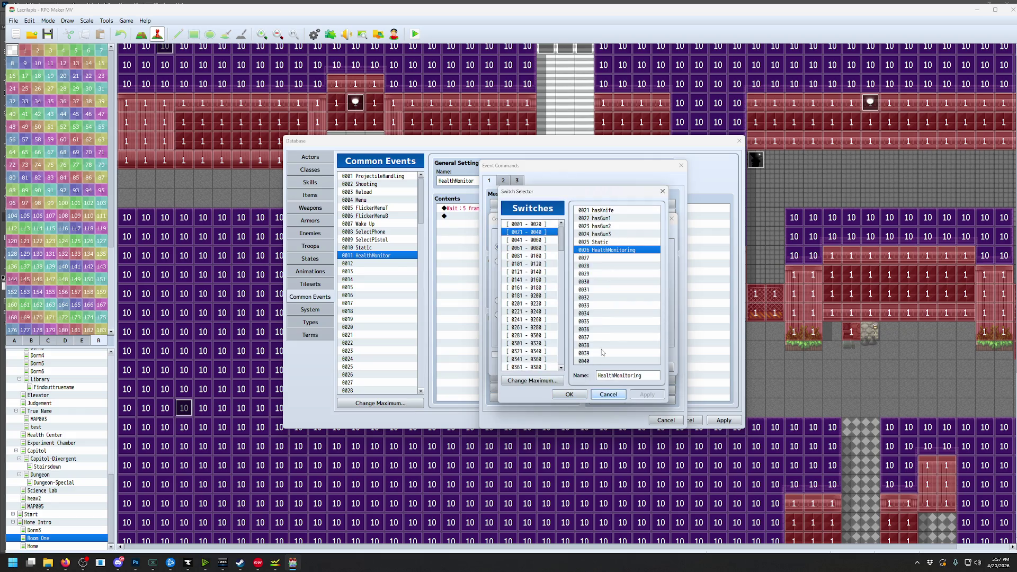
{"action": "left_click", "coordinate": [608, 394]}
{"action": "left_click", "coordinate": [498, 261]}
{"action": "left_click", "coordinate": [613, 261]}
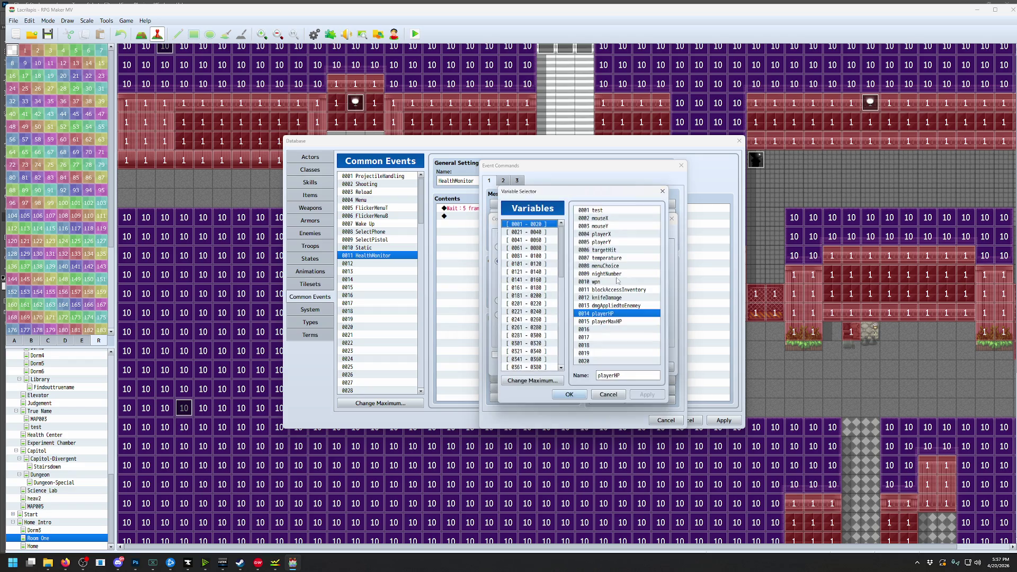
{"action": "left_click", "coordinate": [576, 394]}
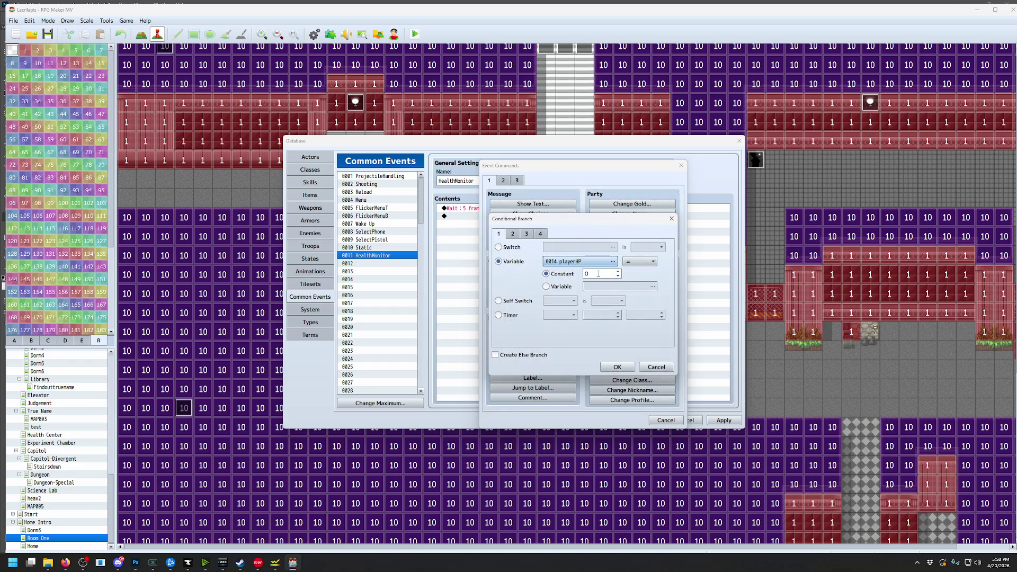
Make the condition playerHP ≥ 100 with an Else branch and confirm it
{"action": "left_click", "coordinate": [641, 262]}
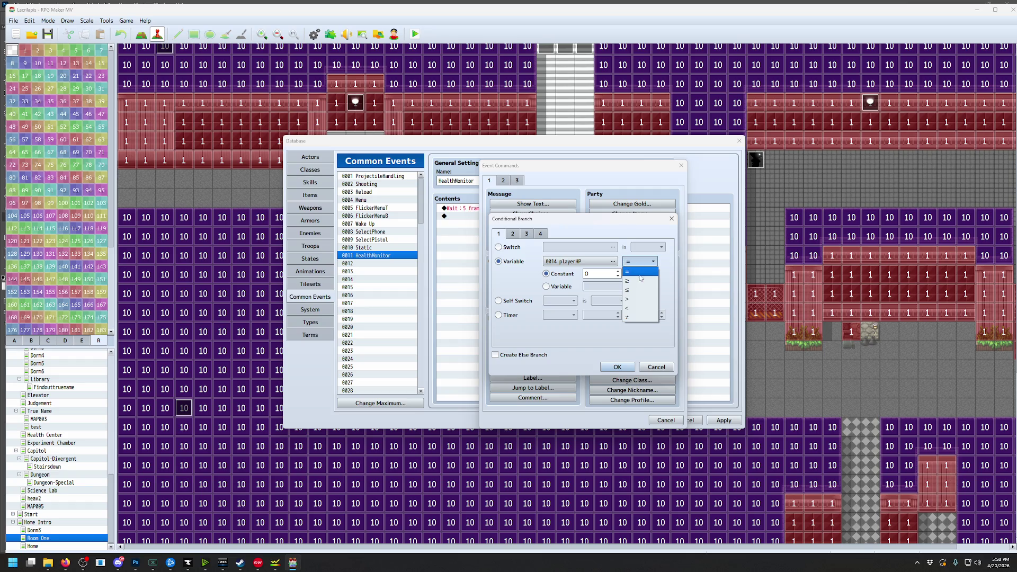
{"action": "left_click", "coordinate": [641, 281]}
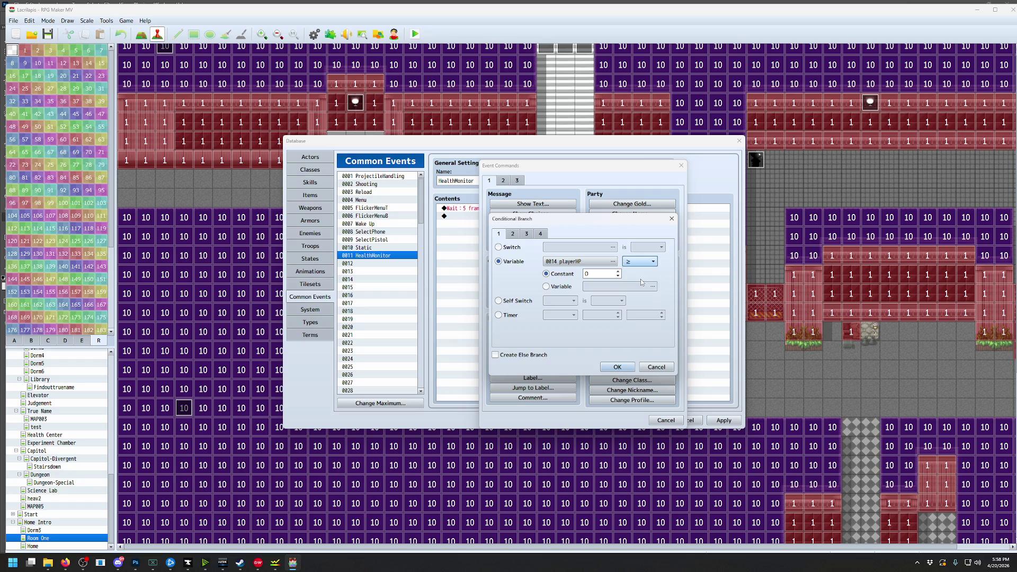
{"action": "double_click", "coordinate": [604, 274]}
{"action": "type", "text": "00"}
{"action": "left_click", "coordinate": [496, 354]}
{"action": "left_click", "coordinate": [609, 368]}
{"action": "left_click", "coordinate": [492, 218]}
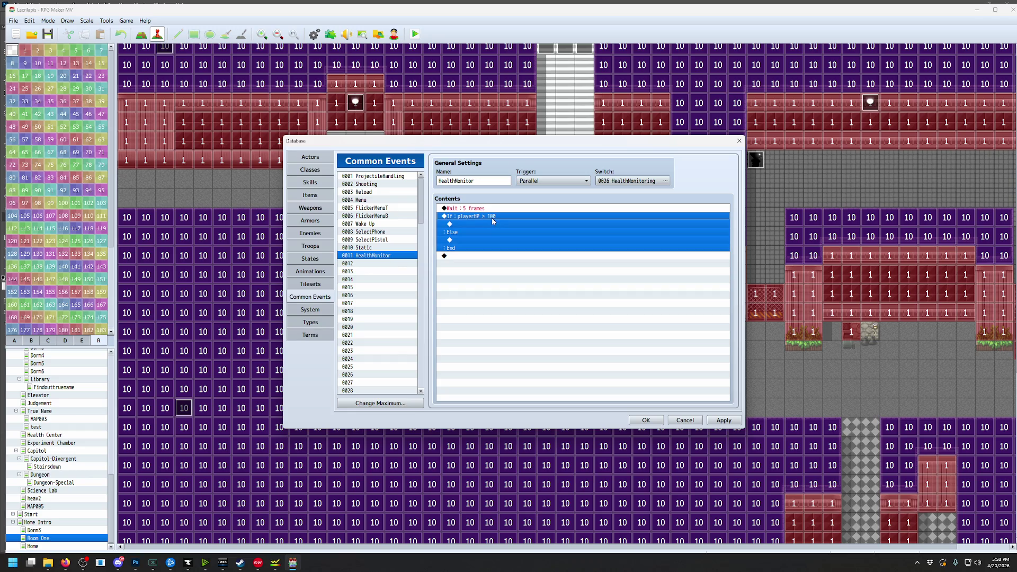
{"action": "left_click", "coordinate": [464, 225]}
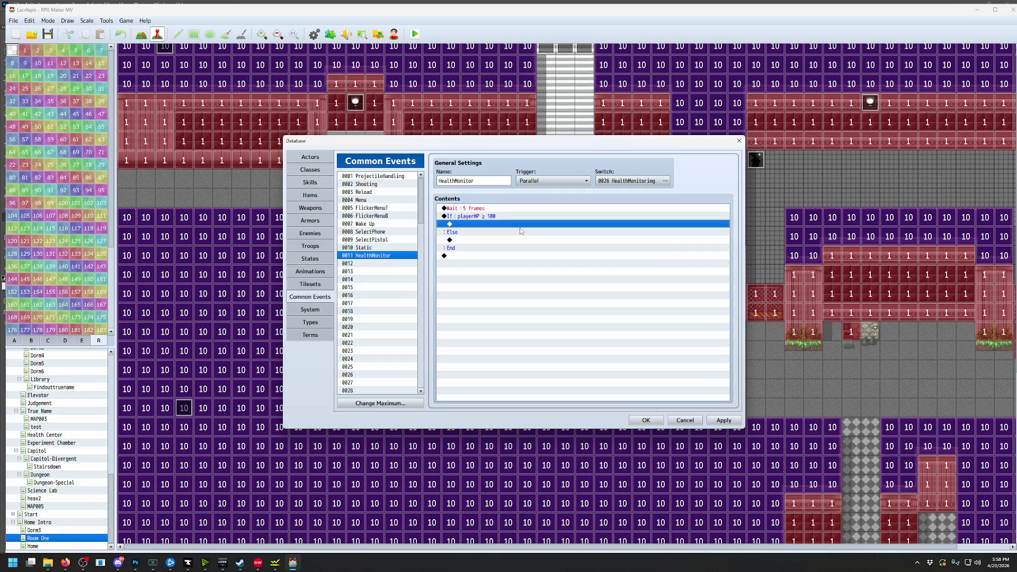
Delete the whole playerHP ≥ 100 branch block, leaving only the 5-frame Wait
{"action": "key", "text": "ctrl+v"}
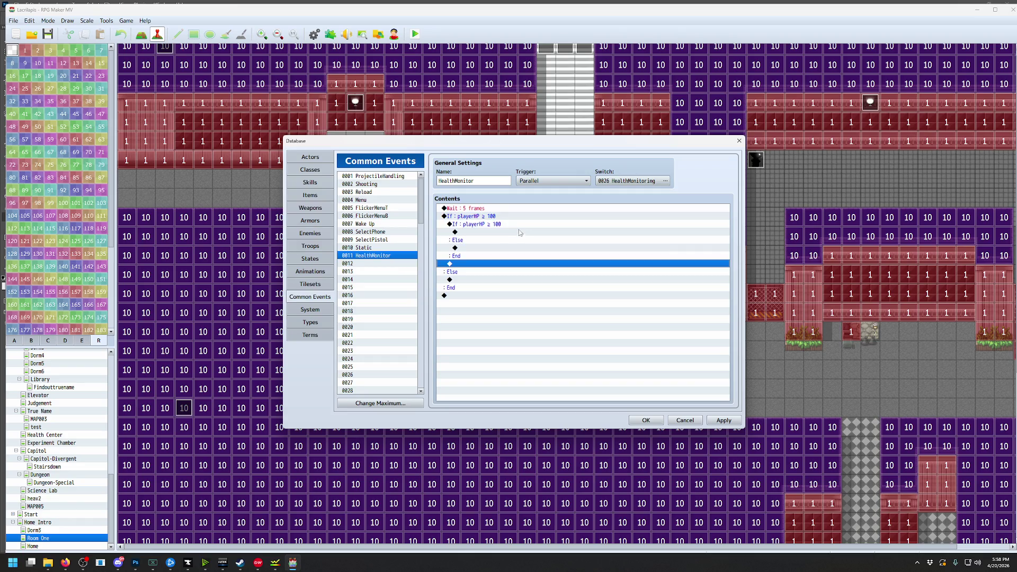
{"action": "left_click", "coordinate": [494, 224]}
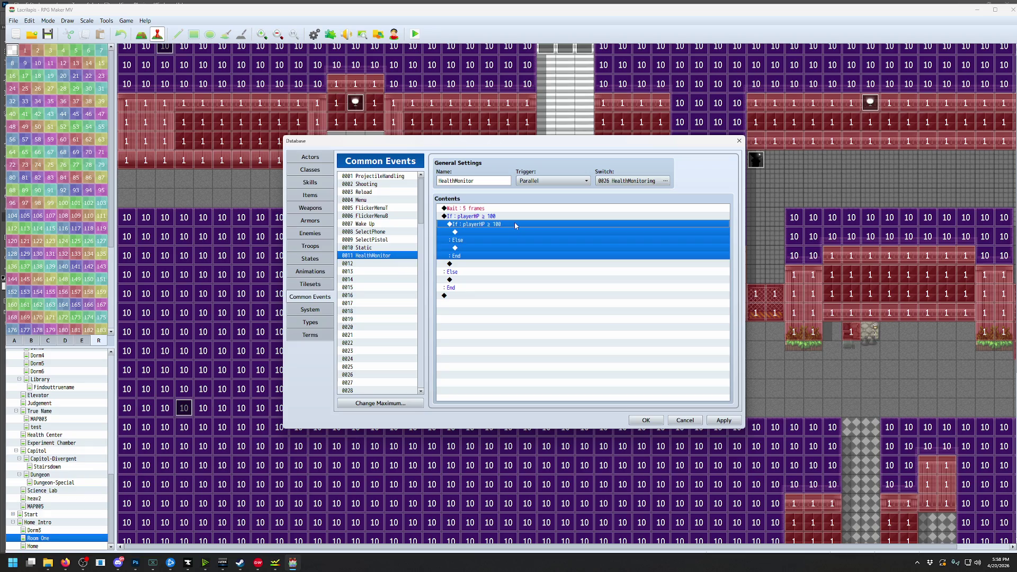
{"action": "left_click", "coordinate": [496, 218]}
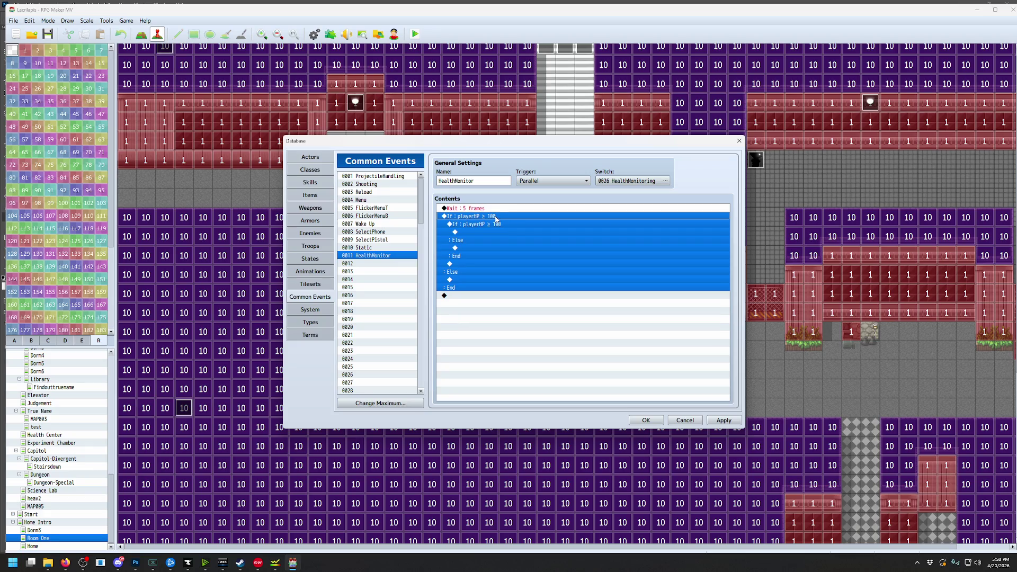
{"action": "key", "text": "Delete"}
{"action": "double_click", "coordinate": [497, 216]}
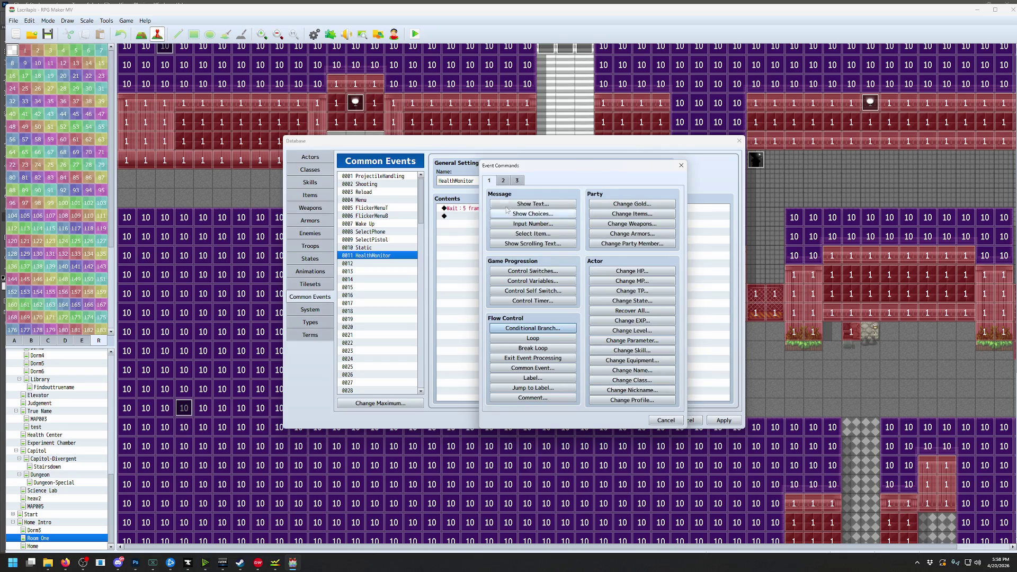
Look through the Conditional Branch, Control Variables and command pages without adding anything
{"action": "left_click", "coordinate": [517, 328]}
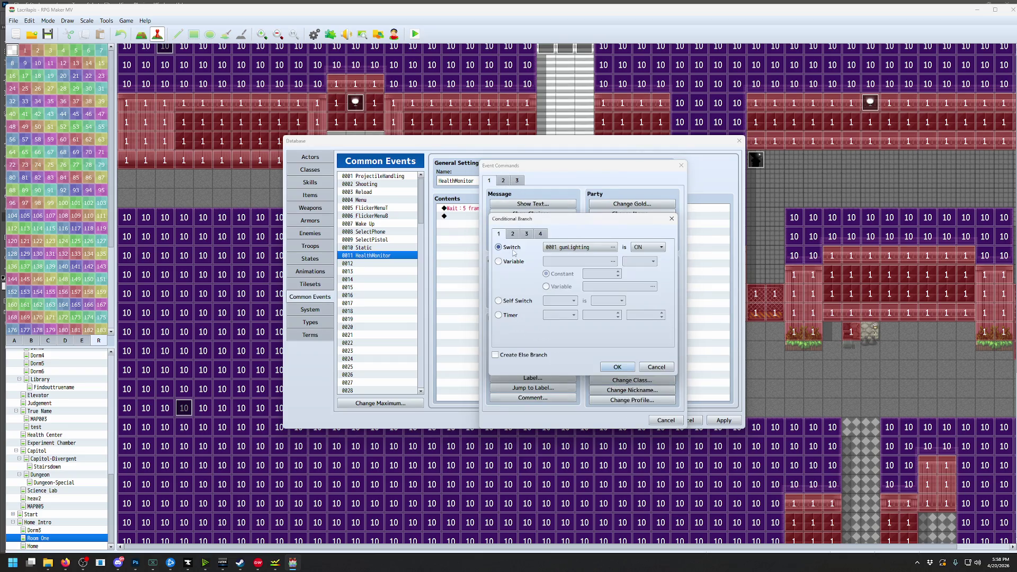
{"action": "left_click", "coordinate": [541, 234]}
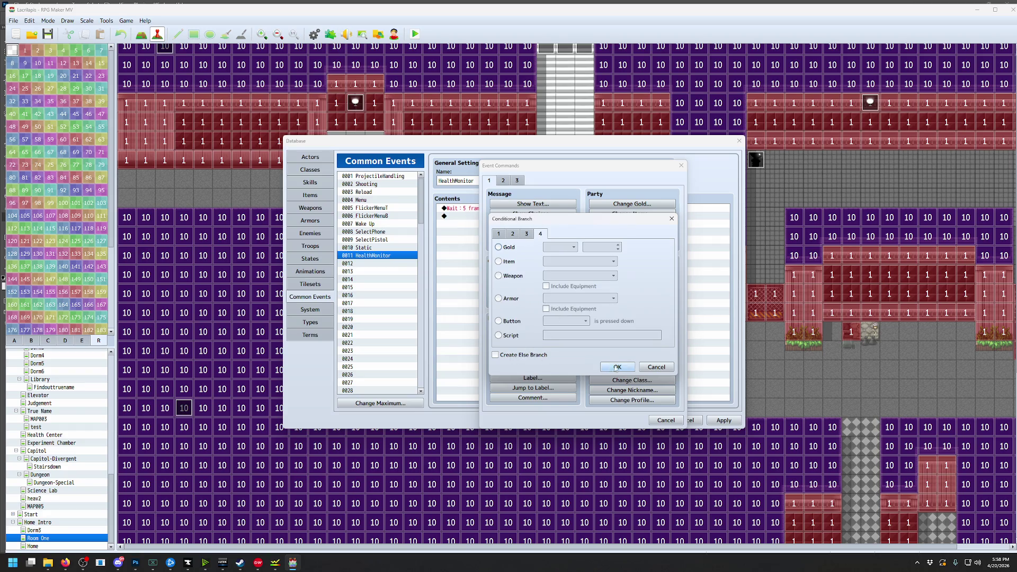
{"action": "left_click", "coordinate": [656, 368]}
{"action": "left_click", "coordinate": [666, 420]}
{"action": "double_click", "coordinate": [512, 218]}
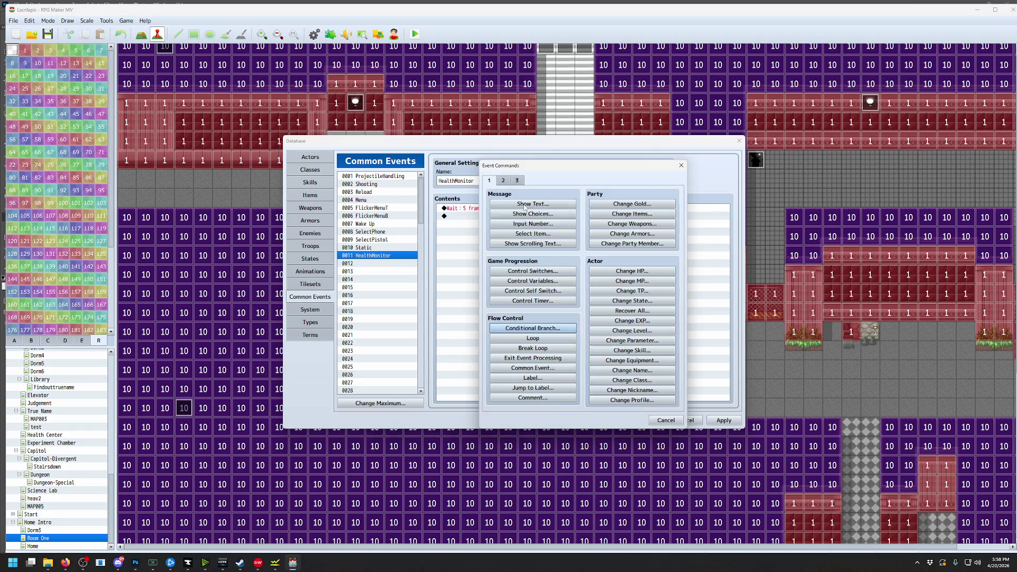
{"action": "left_click", "coordinate": [534, 281]}
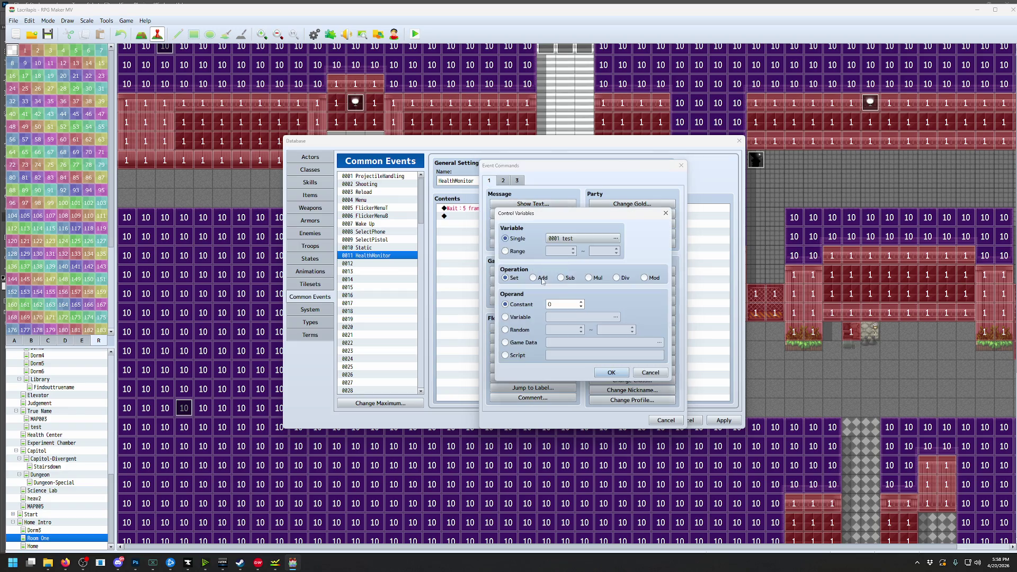
{"action": "left_click", "coordinate": [588, 239]}
{"action": "left_click", "coordinate": [610, 397]}
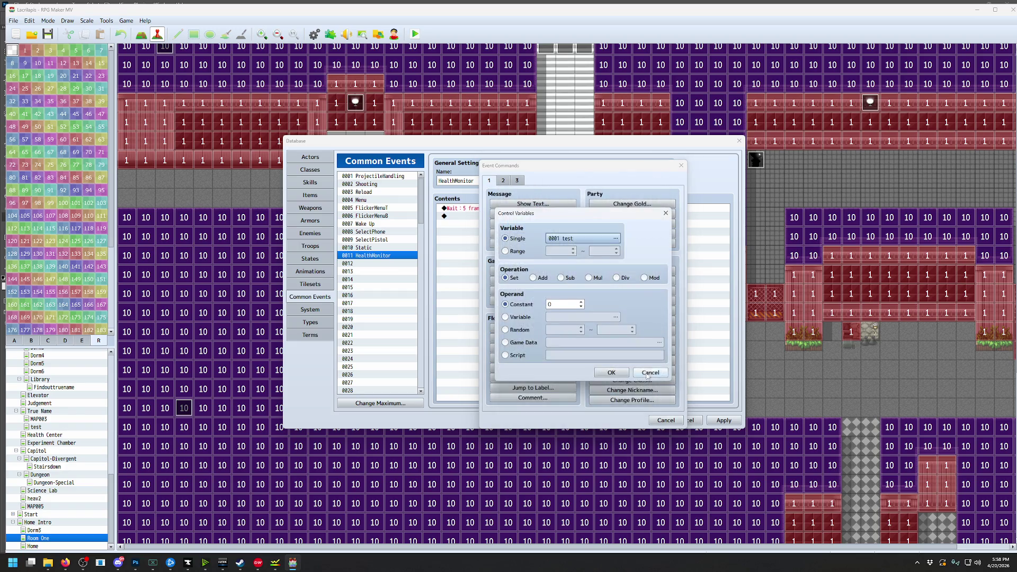
{"action": "left_click", "coordinate": [647, 374]}
{"action": "left_click", "coordinate": [518, 180]}
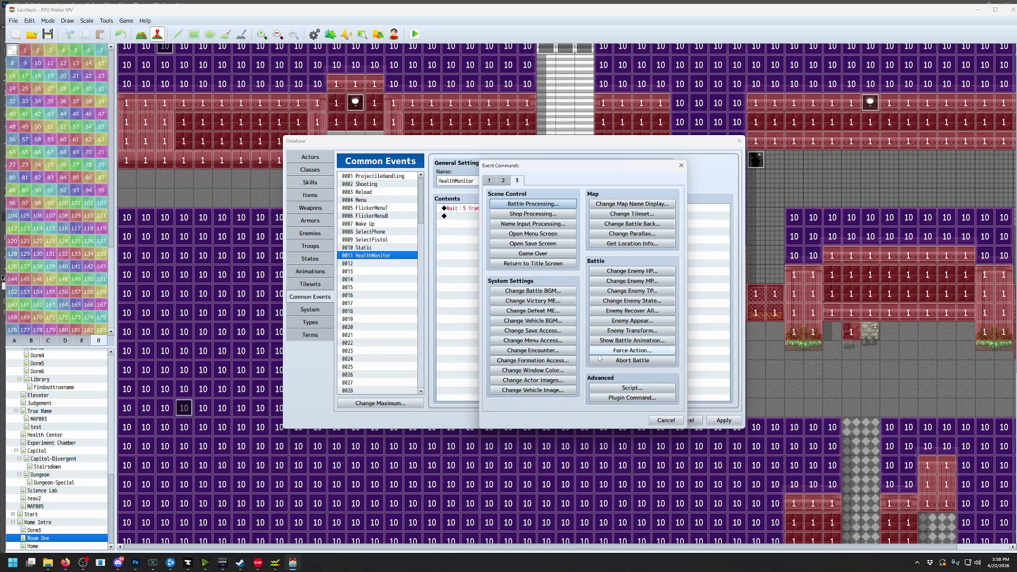
{"action": "left_click", "coordinate": [490, 180]}
Add a script conditional branch '$gameVariables.value(14) >= 70' below the Wait
{"action": "left_click", "coordinate": [533, 327]}
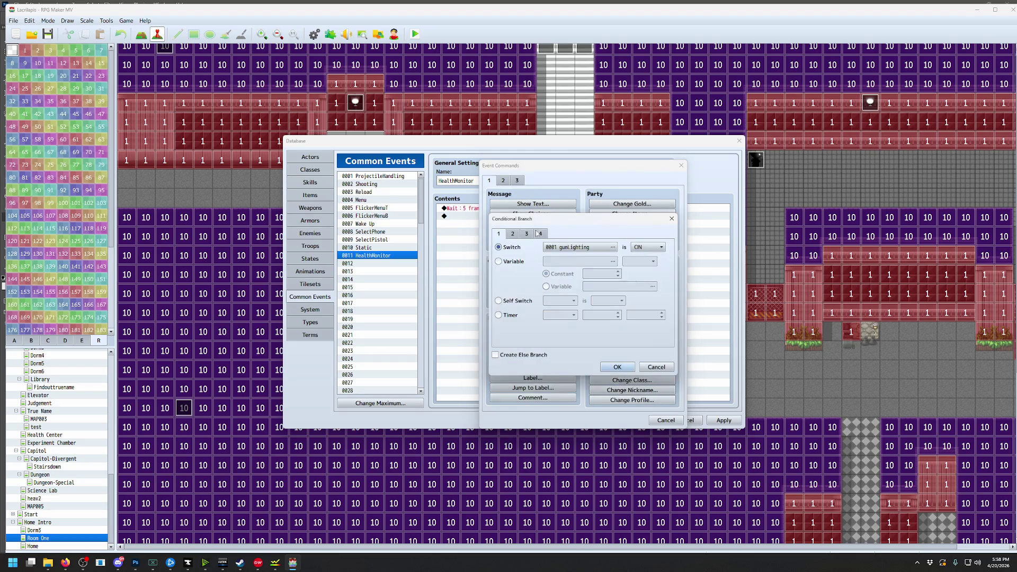
{"action": "left_click", "coordinate": [541, 233]}
{"action": "left_click", "coordinate": [508, 336]}
{"action": "left_click", "coordinate": [547, 335]}
{"action": "type", "text": "#"}
{"action": "type", "text": "ameV"}
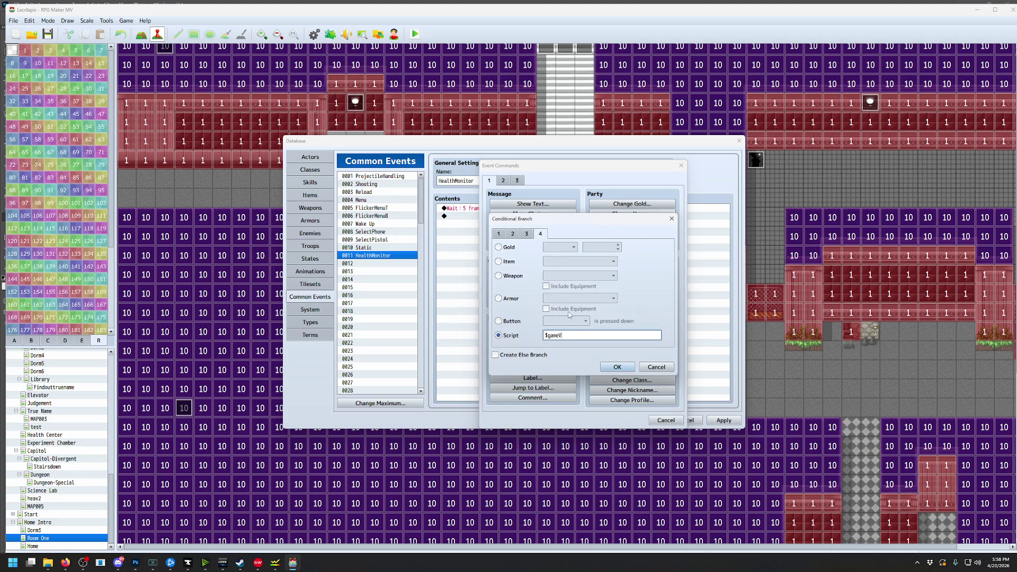
{"action": "type", "text": "bles.value(14) >= 70"}
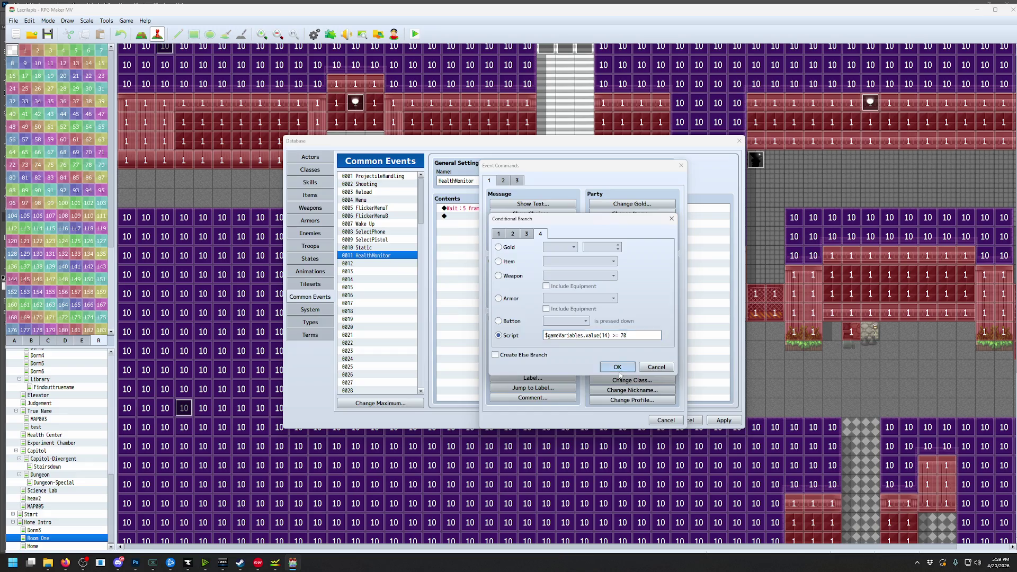
{"action": "left_click", "coordinate": [603, 362]}
{"action": "double_click", "coordinate": [616, 300]}
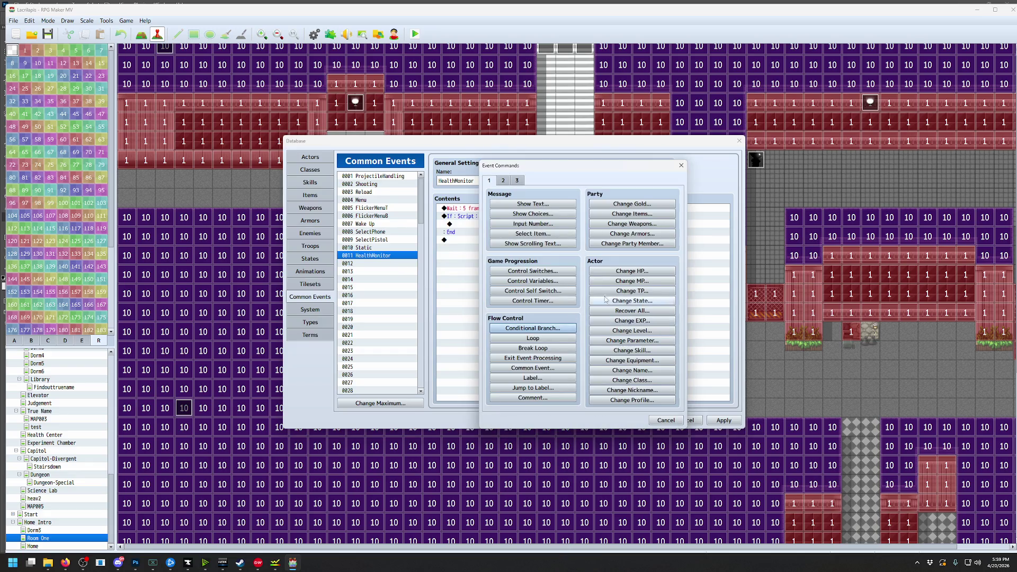
Add a 5-frame Tint Screen command inside the HP ≥ 70 branch
{"action": "left_click", "coordinate": [503, 181]}
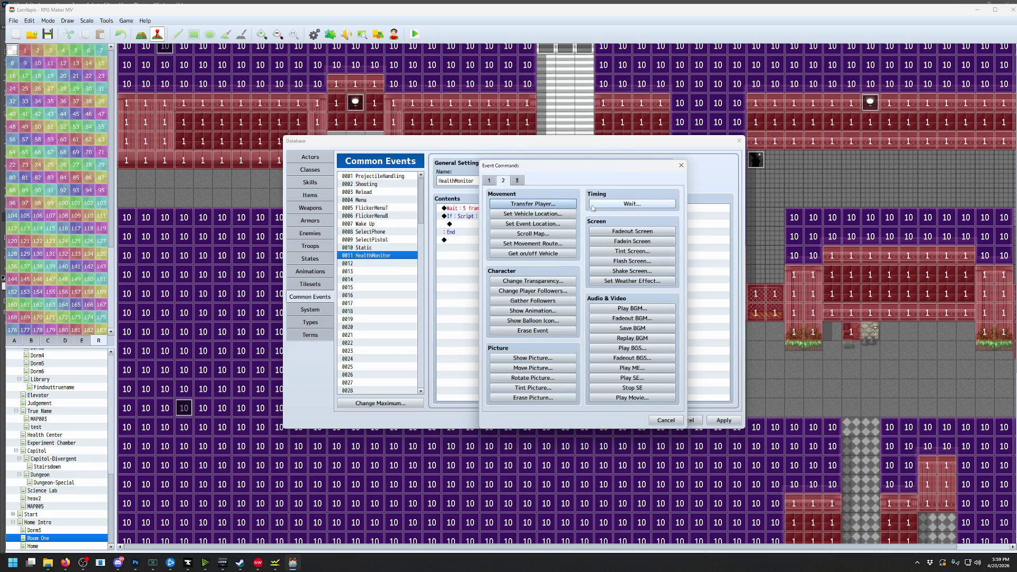
{"action": "left_click", "coordinate": [517, 181]}
{"action": "left_click", "coordinate": [490, 181]}
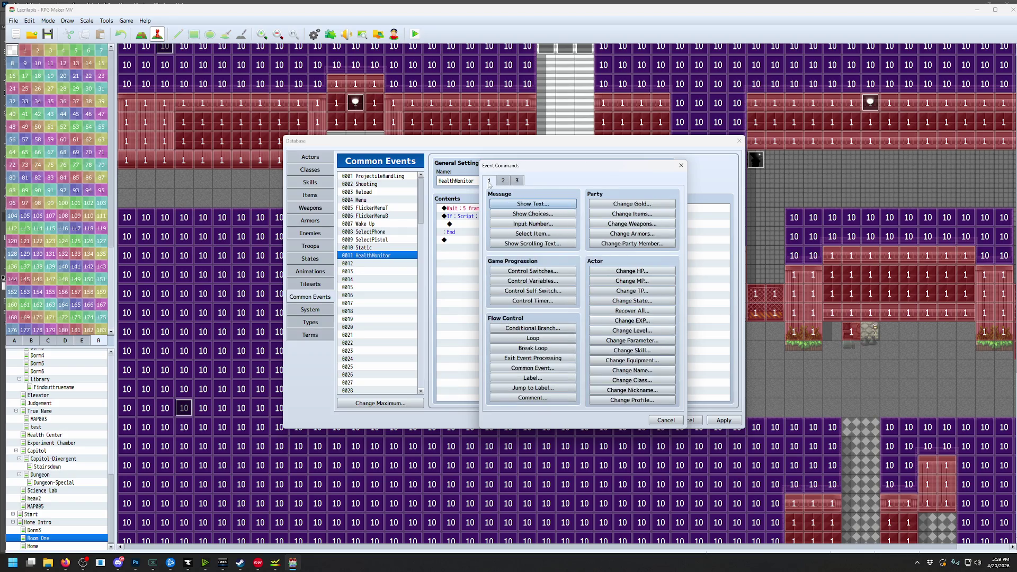
{"action": "left_click", "coordinate": [504, 182]}
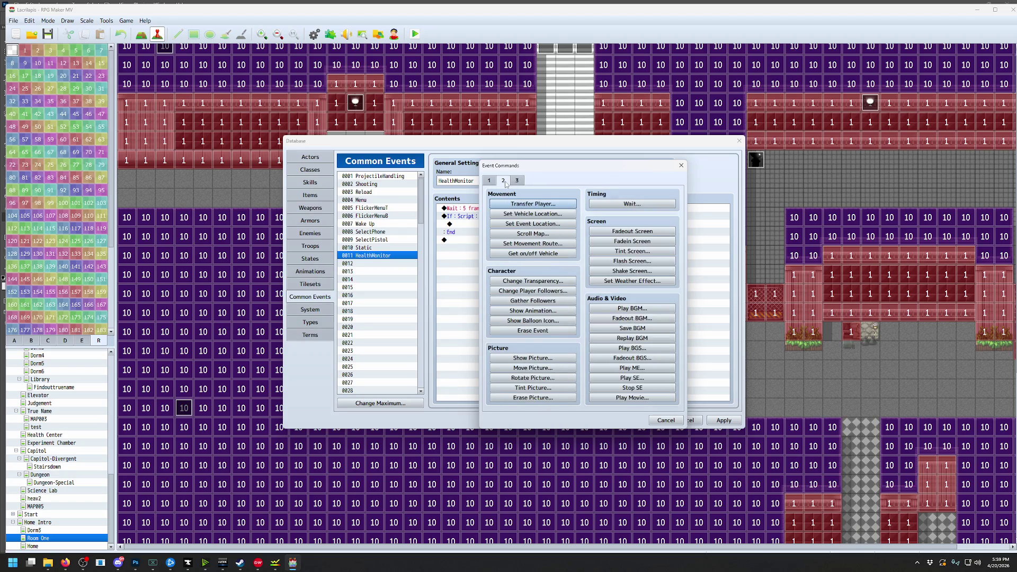
{"action": "left_click", "coordinate": [633, 251]}
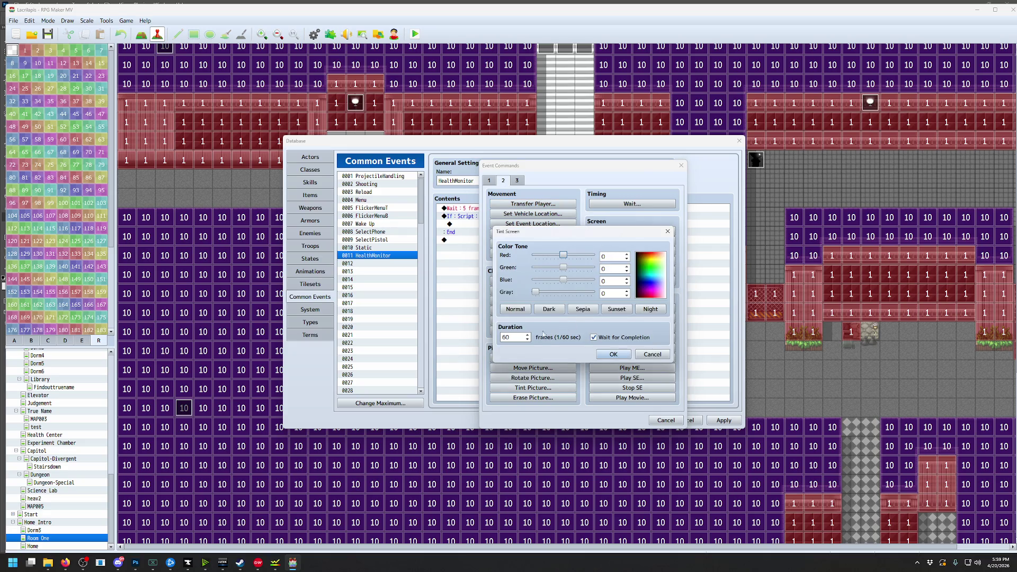
{"action": "double_click", "coordinate": [517, 336]}
{"action": "type", "text": "5"}
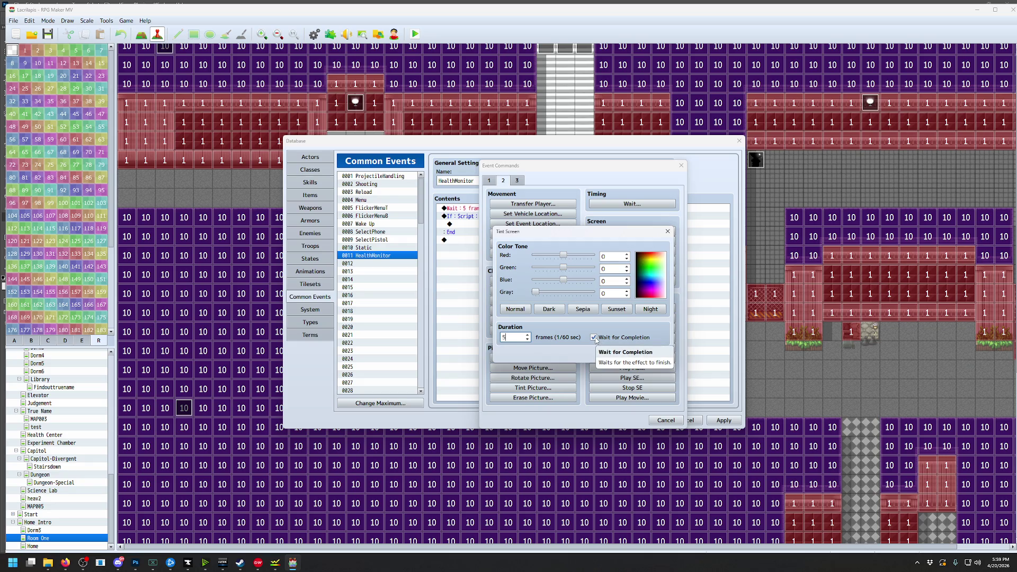
{"action": "left_click", "coordinate": [615, 356]}
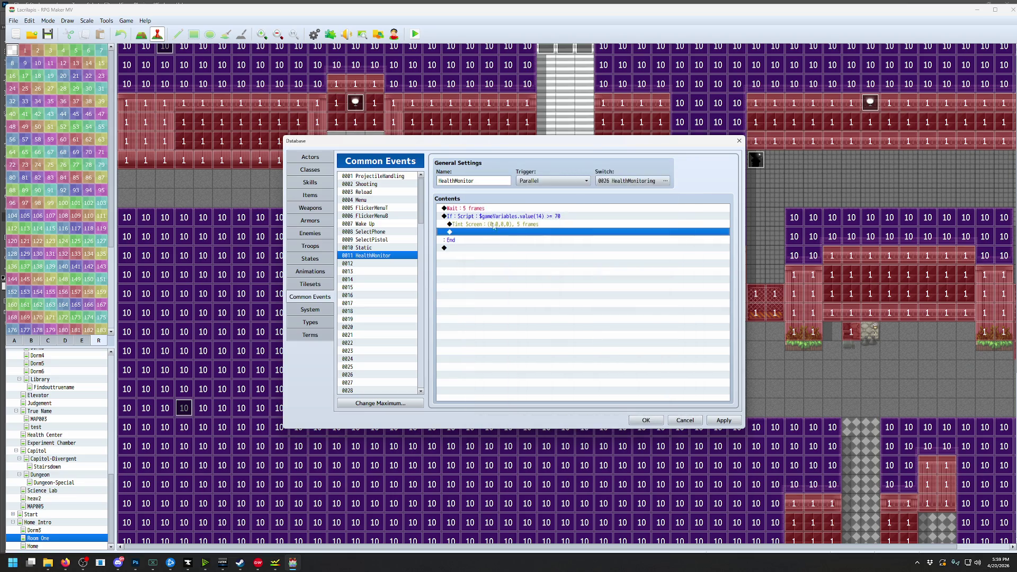
Change the tint to 20 frames with Wait for Completion enabled
{"action": "left_click", "coordinate": [530, 224]}
{"action": "double_click", "coordinate": [533, 225]}
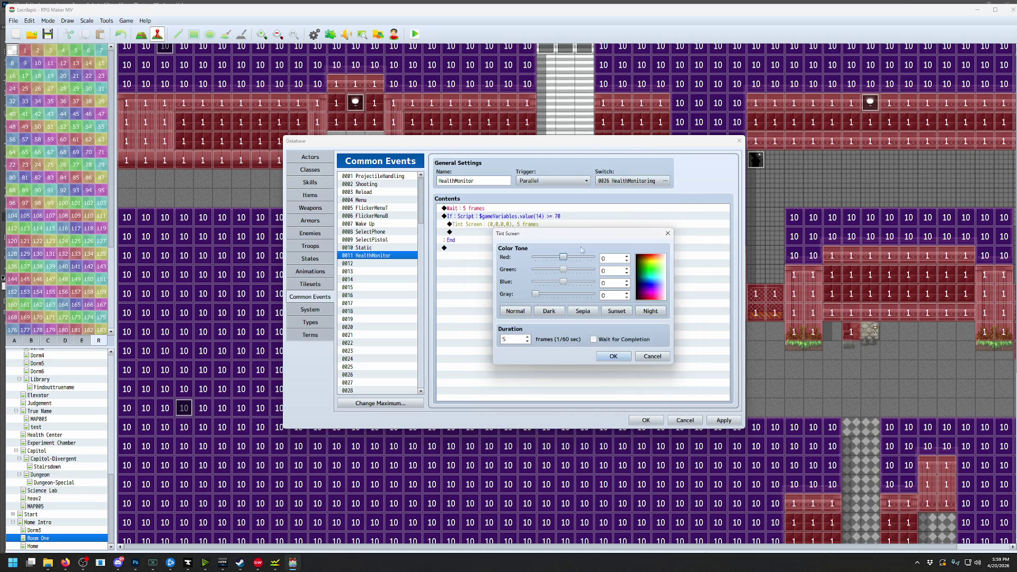
{"action": "left_click", "coordinate": [594, 340]}
{"action": "double_click", "coordinate": [513, 340]}
{"action": "type", "text": "20"}
{"action": "left_click", "coordinate": [614, 355]}
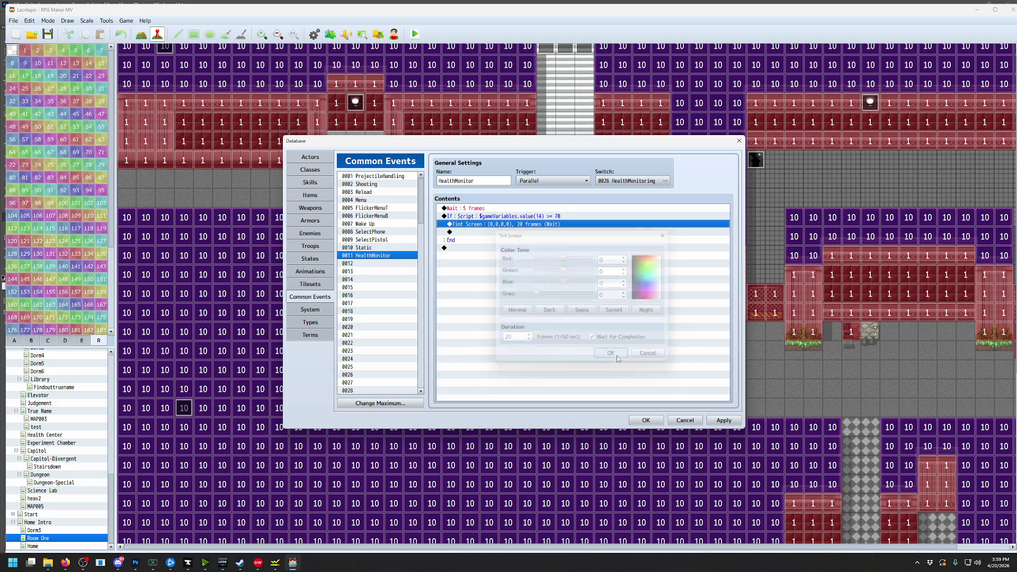
{"action": "double_click", "coordinate": [532, 218]}
Give the HP ≥ 70 branch an Else and paste the copied branch into it
{"action": "left_click", "coordinate": [496, 356]}
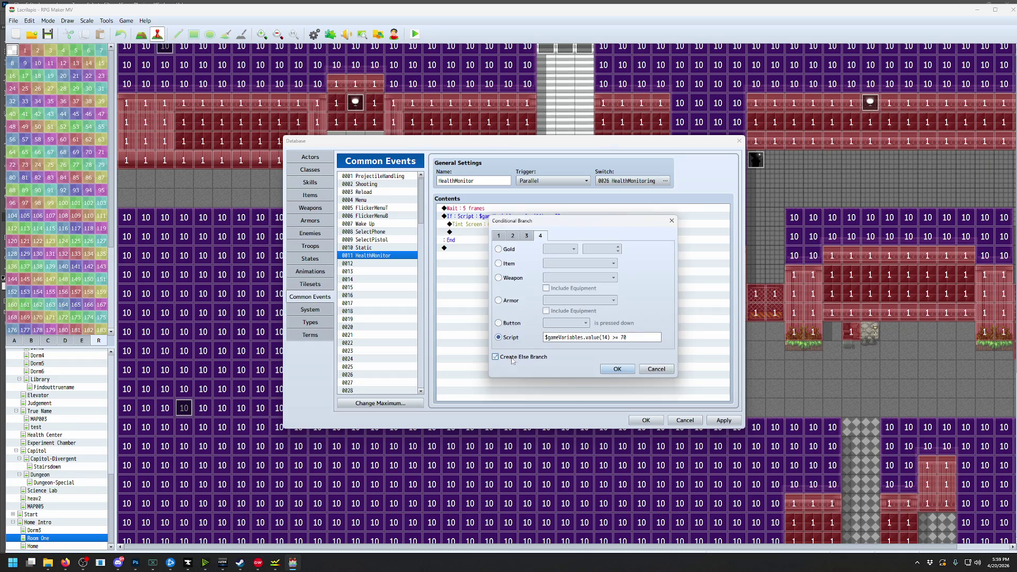
{"action": "left_click", "coordinate": [622, 366]}
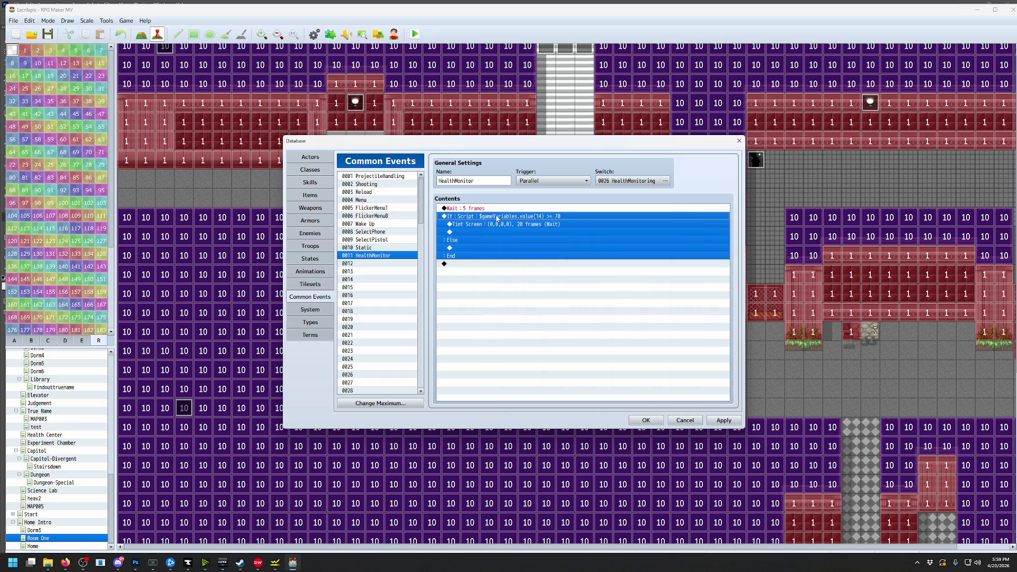
{"action": "left_click", "coordinate": [460, 247]}
{"action": "key", "text": "ctrl+v"}
{"action": "double_click", "coordinate": [460, 247]}
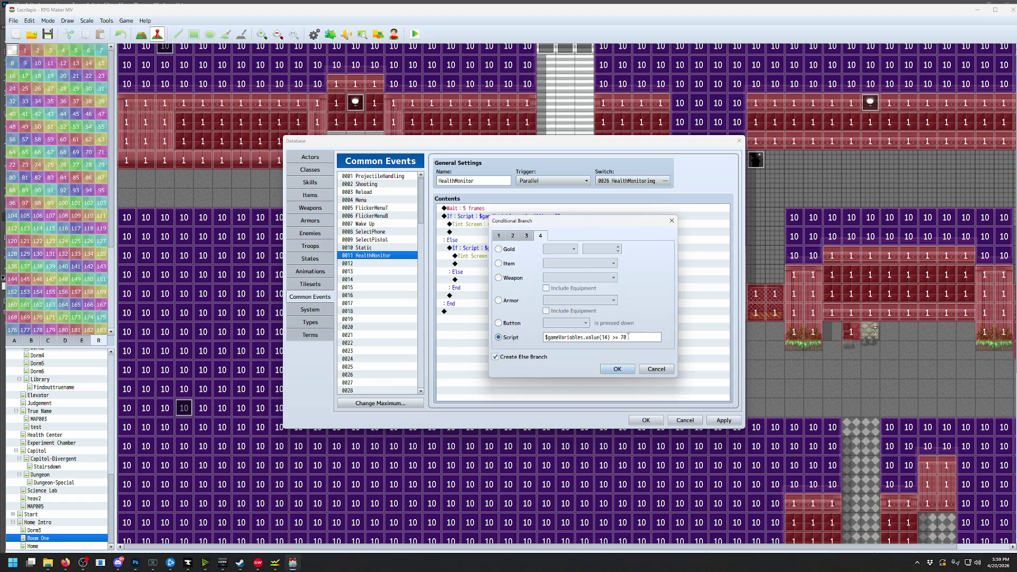
Change the pasted branch's script to '$gameVariables.value(14) >= 40 && $gameVariables.value(14) <70'
{"action": "left_click", "coordinate": [628, 337]}
{"action": "type", "text": "40"}
{"action": "left_click_drag", "start_coordinate": [611, 337], "coordinate": [529, 339]}
{"action": "key", "text": "ctrl+c"}
{"action": "left_click", "coordinate": [654, 337]}
{"action": "type", "text": "&&"}
{"action": "key", "text": "ctrl+v"}
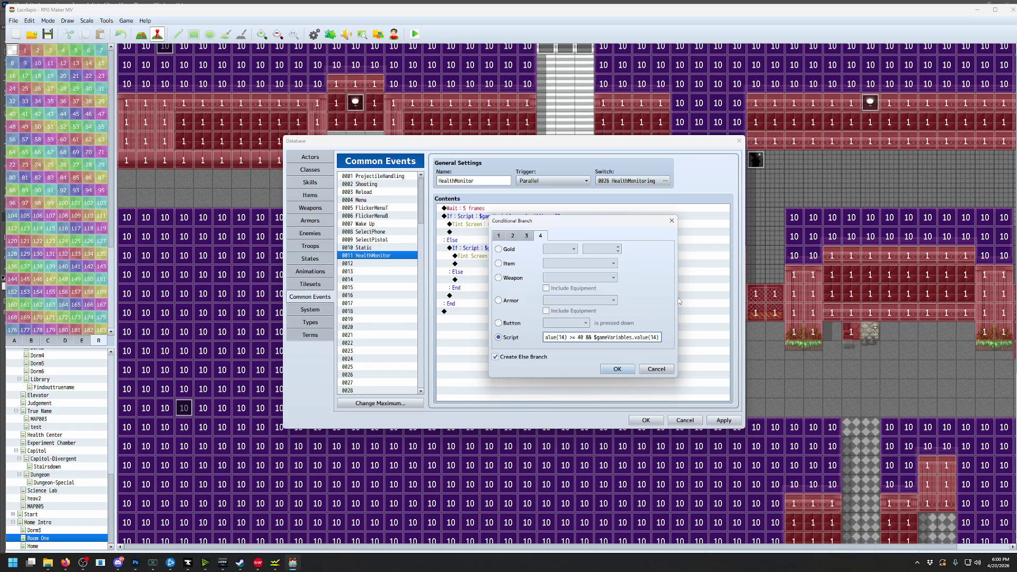
{"action": "type", "text": "<"}
{"action": "type", "text": "70"}
{"action": "left_click", "coordinate": [618, 369]}
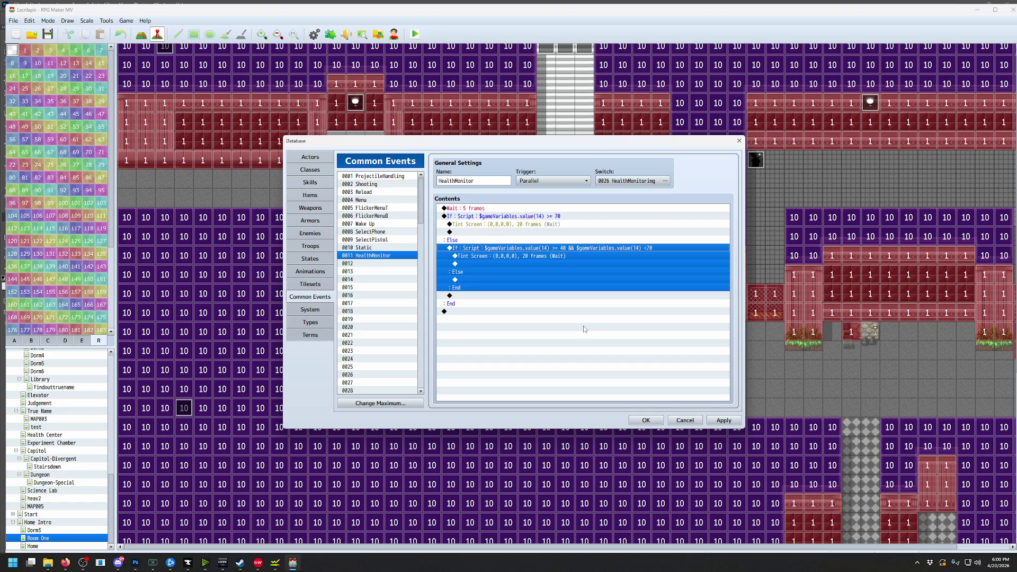
Set the 40–70 branch's Tint Screen to gray 102 over 20 frames
{"action": "double_click", "coordinate": [536, 256]}
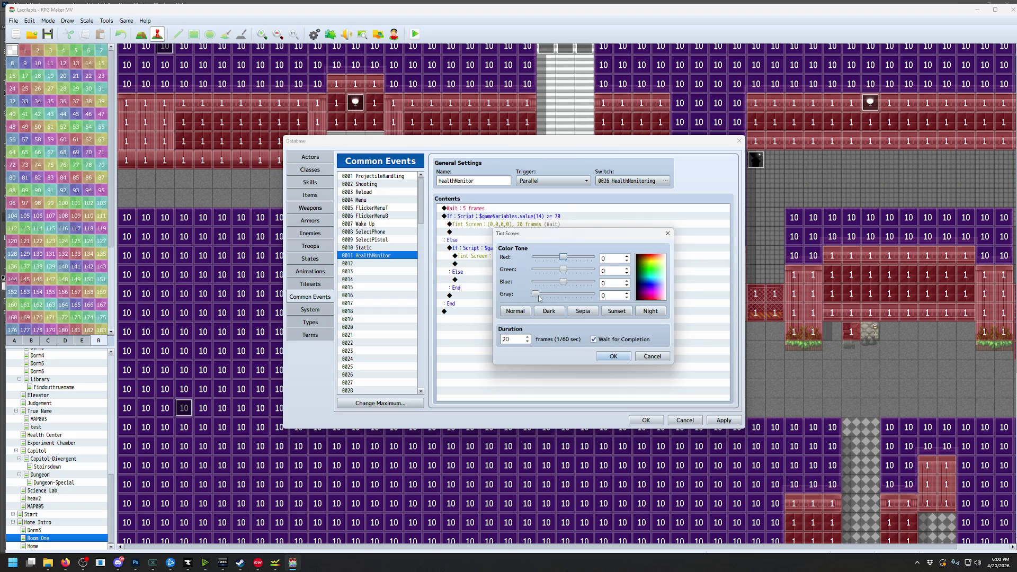
{"action": "left_click_drag", "start_coordinate": [535, 294], "coordinate": [560, 300]}
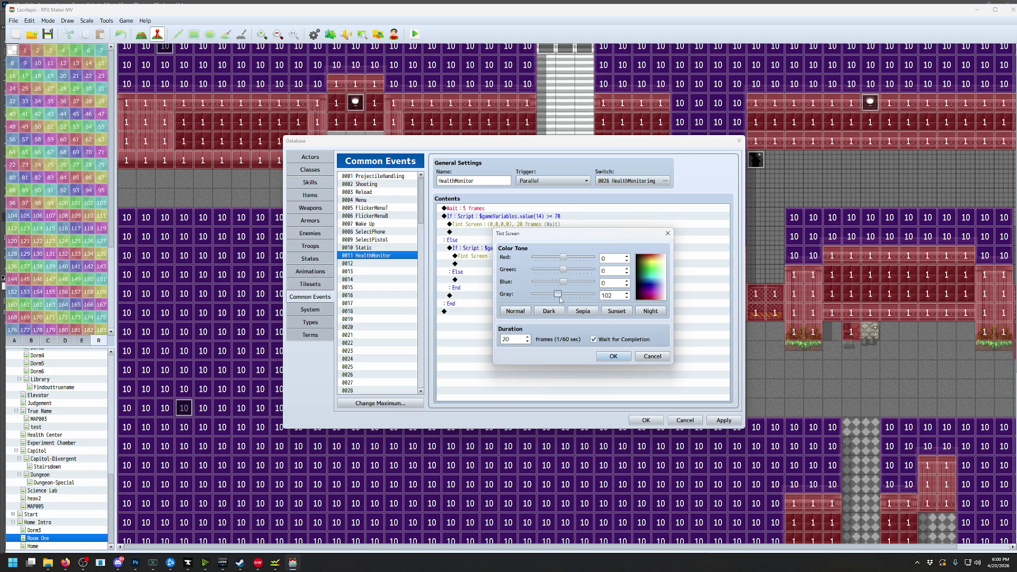
{"action": "left_click_drag", "start_coordinate": [558, 300], "coordinate": [558, 300]}
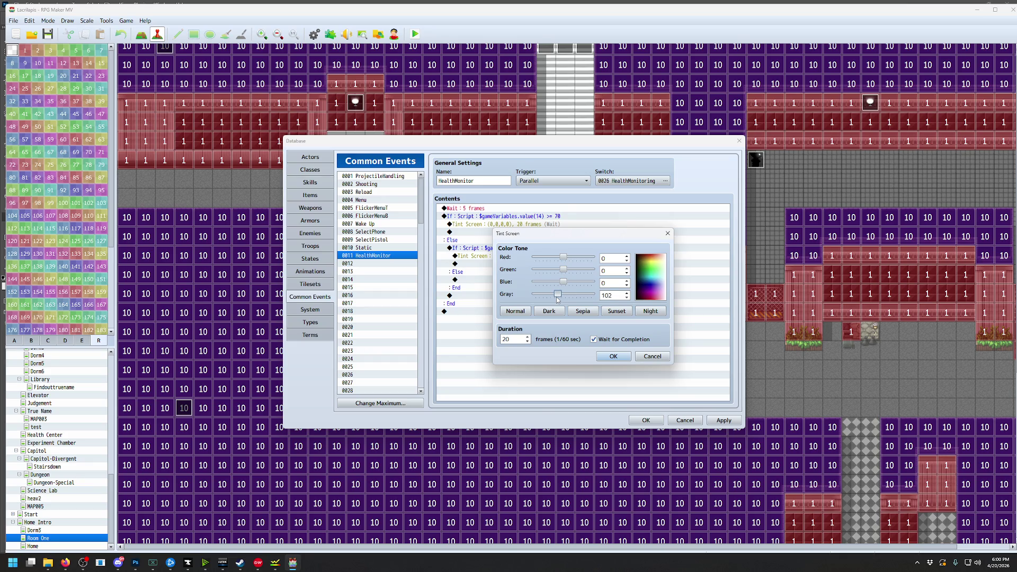
{"action": "left_click", "coordinate": [615, 357]}
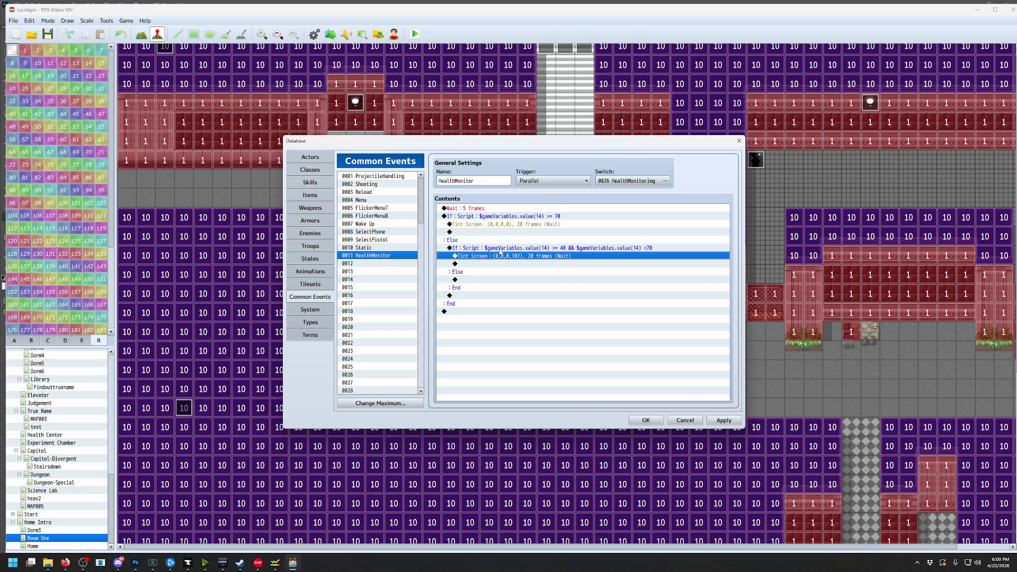
Paste a copy of the nested branch under the inner Else with condition >= 1 && < 40
{"action": "left_click", "coordinate": [500, 249]}
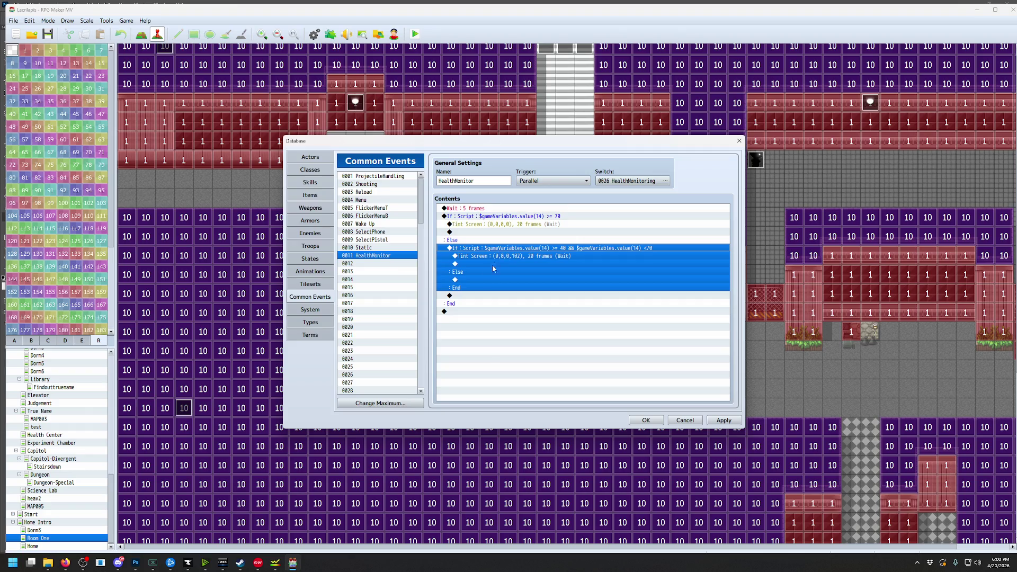
{"action": "left_click", "coordinate": [493, 280]}
{"action": "key", "text": "ctrl+v"}
{"action": "double_click", "coordinate": [583, 278]}
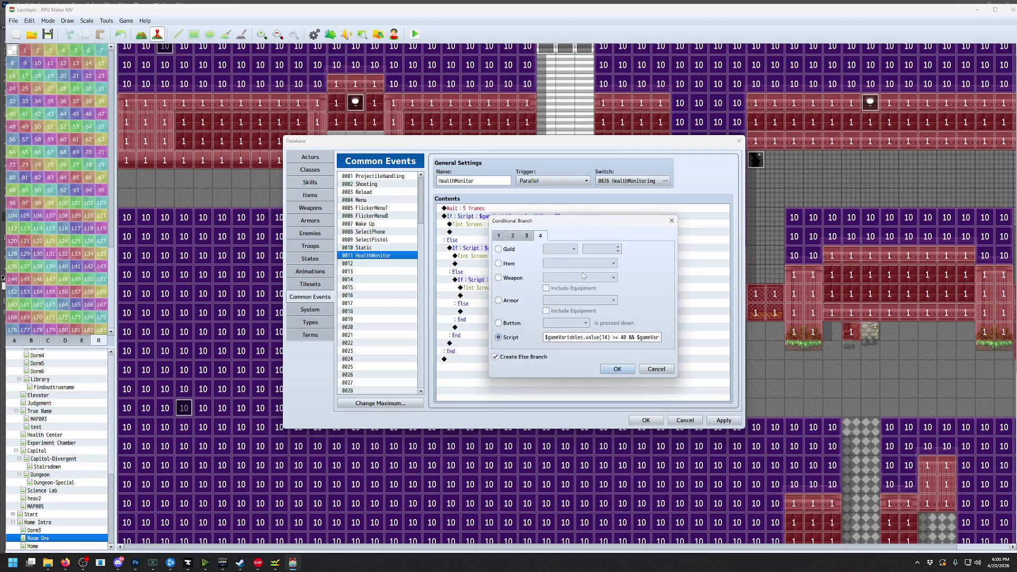
{"action": "left_click", "coordinate": [624, 337]}
{"action": "type", "text": "1"}
{"action": "key", "text": "End"}
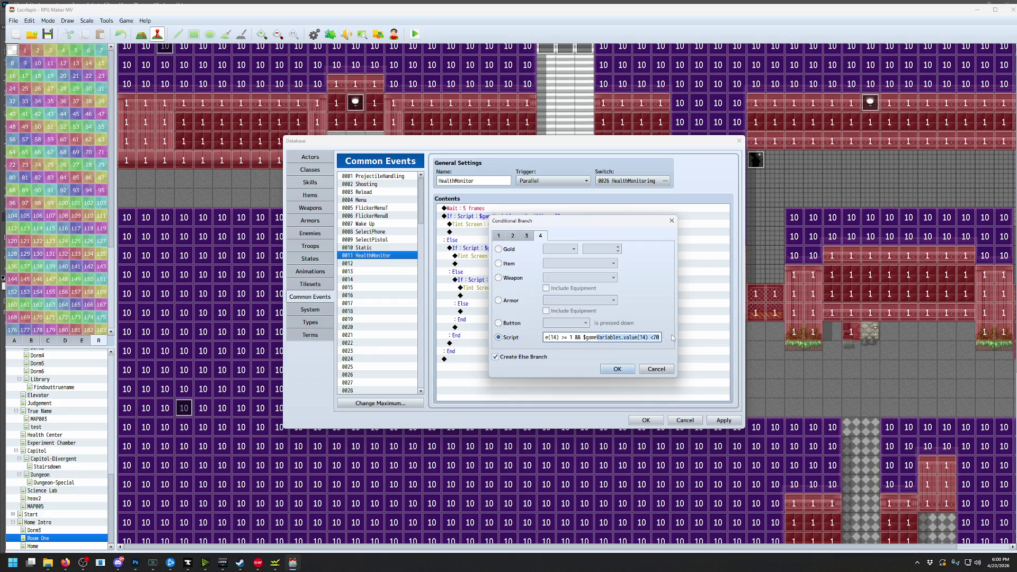
{"action": "right_click", "coordinate": [656, 337]}
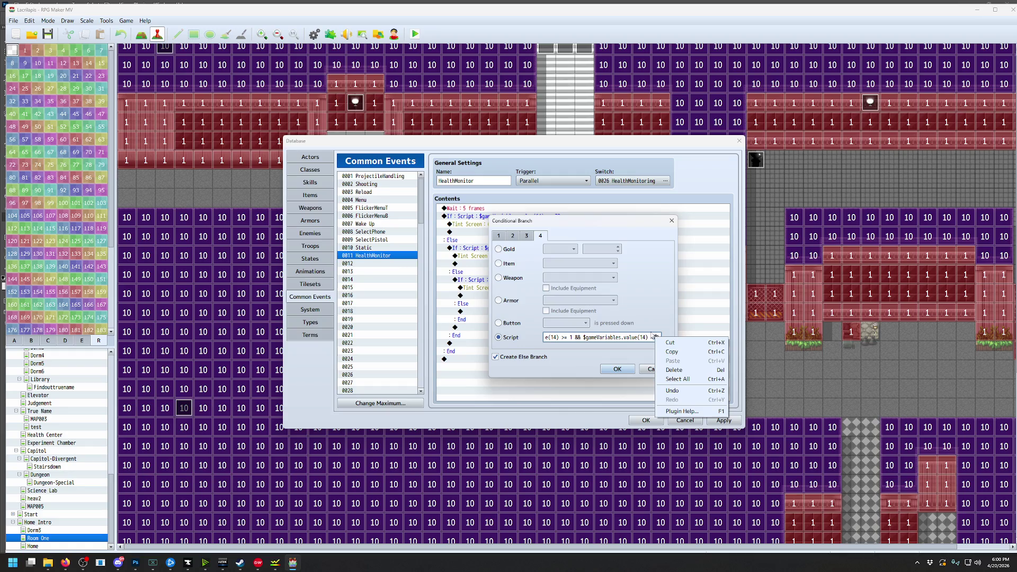
{"action": "key", "text": "Escape"}
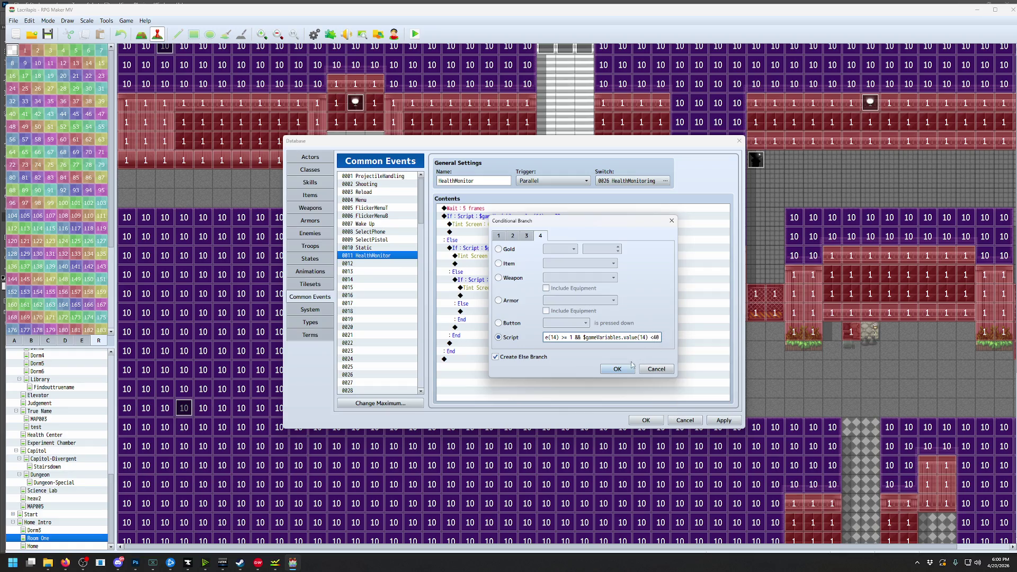
{"action": "left_click", "coordinate": [626, 368]}
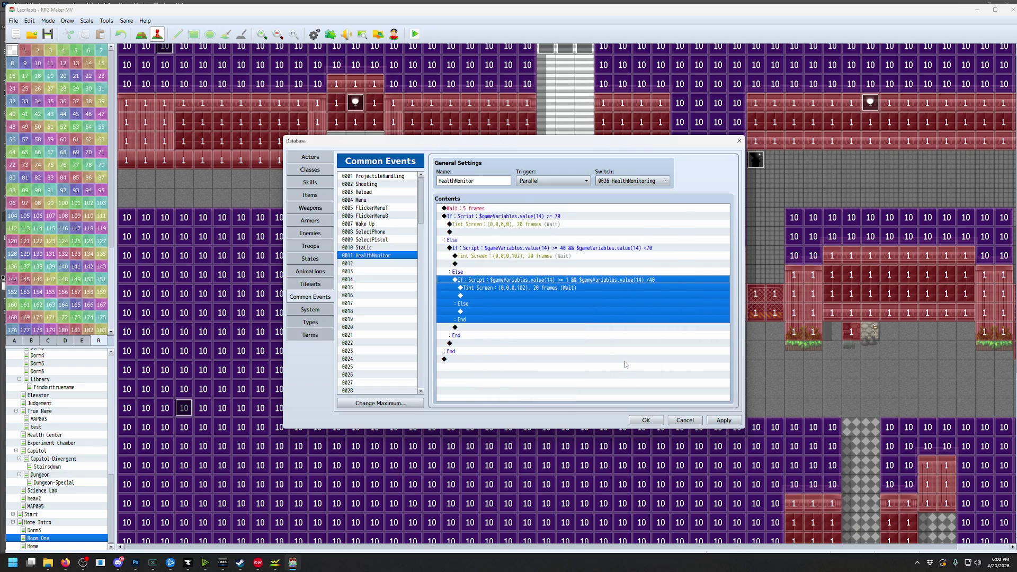
Tint the new branch's screen dark red (85,0,0,255) and close the database
{"action": "double_click", "coordinate": [551, 289]}
{"action": "left_click_drag", "start_coordinate": [559, 294], "coordinate": [593, 295]}
{"action": "left_click_drag", "start_coordinate": [562, 259], "coordinate": [573, 260]}
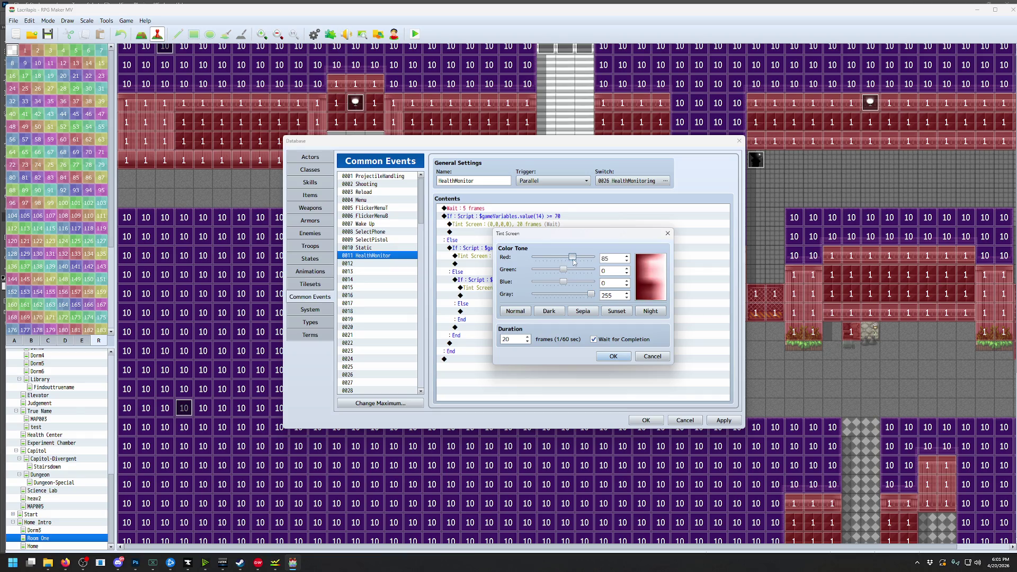
{"action": "left_click", "coordinate": [613, 356]}
{"action": "left_click", "coordinate": [647, 421]}
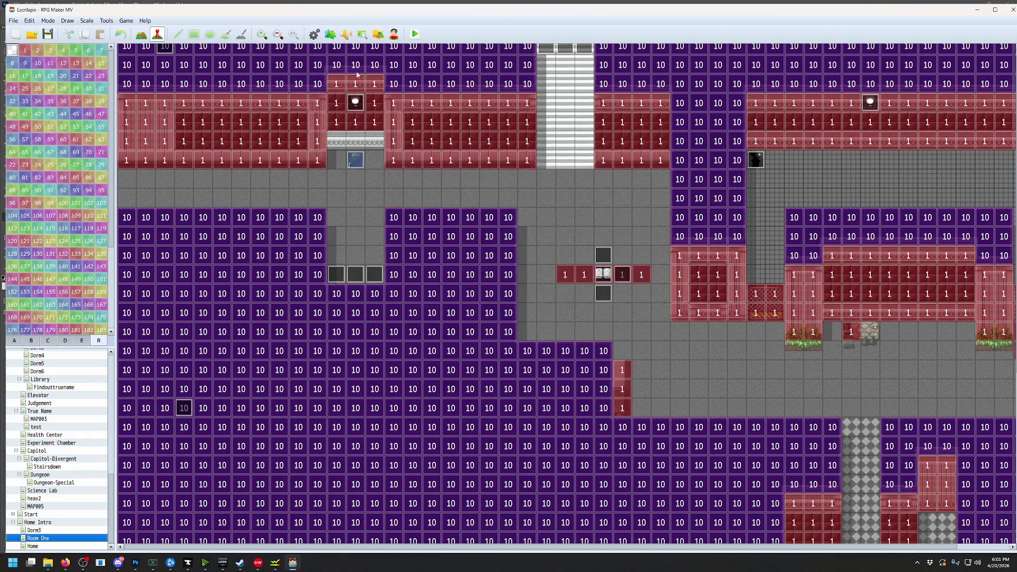
Save the project and run a quick playtest, then quit back to the editor
{"action": "left_click", "coordinate": [415, 34]}
{"action": "left_click", "coordinate": [474, 292]}
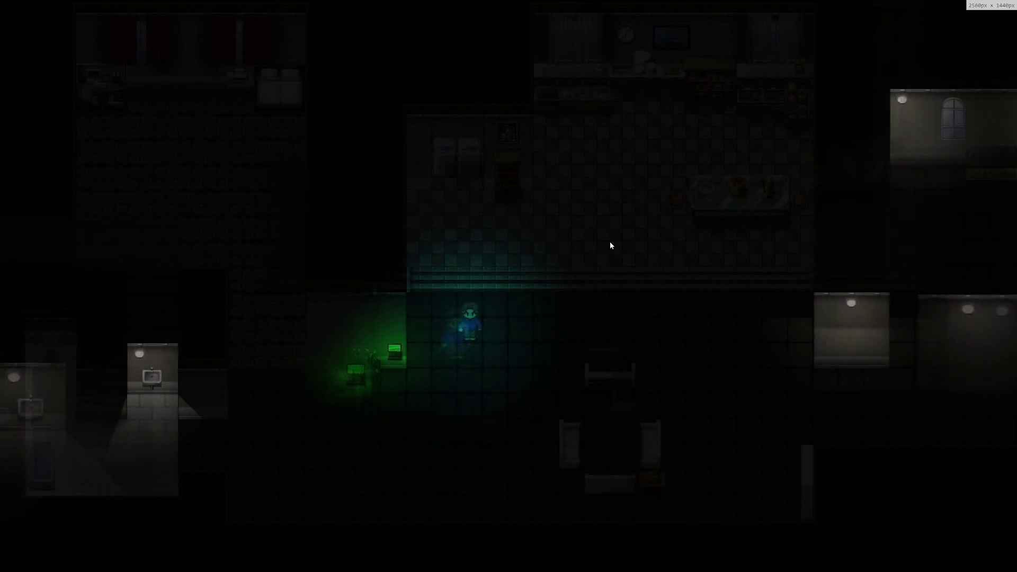
{"action": "key", "text": "alt+F4"}
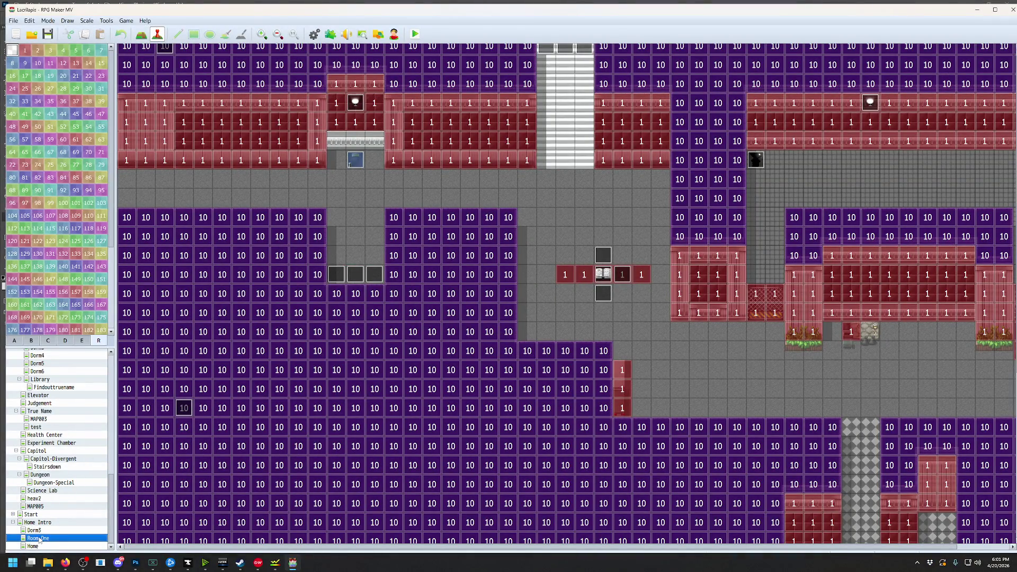
Set the player's starting position on the grey corridor tile below the right-hand rooms
{"action": "right_click", "coordinate": [748, 362]}
{"action": "mouse_move", "coordinate": [795, 476]}
{"action": "left_click", "coordinate": [856, 475]}
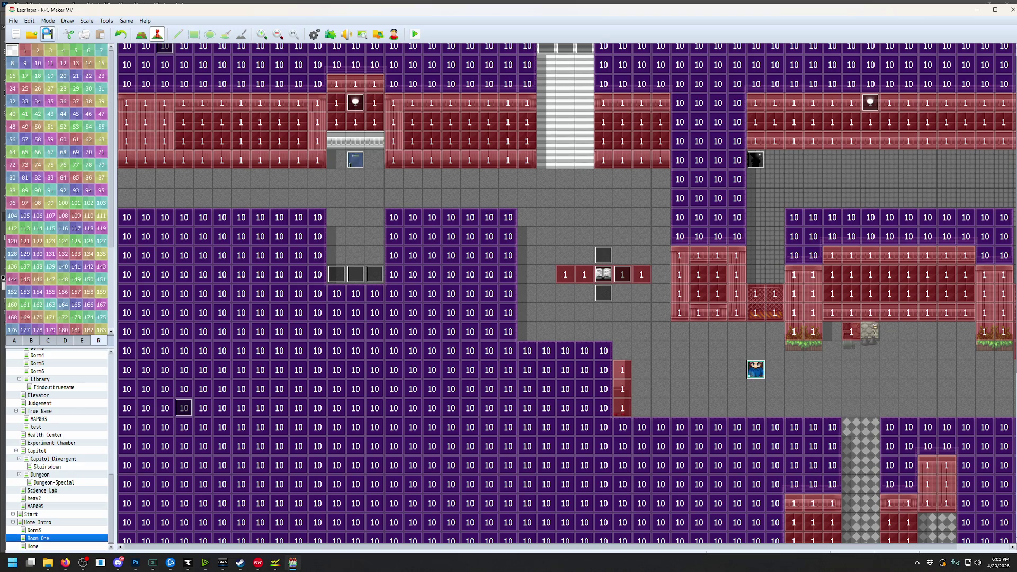
Playtest from the new start, walking right and up into the lit area, then close it
{"action": "left_click", "coordinate": [416, 34]}
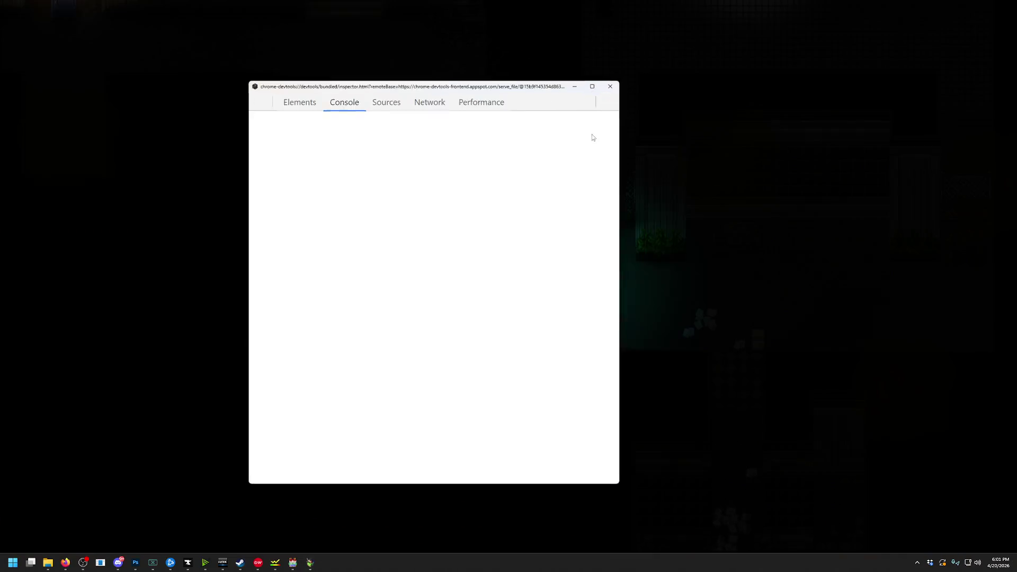
{"action": "key", "text": "Right"}
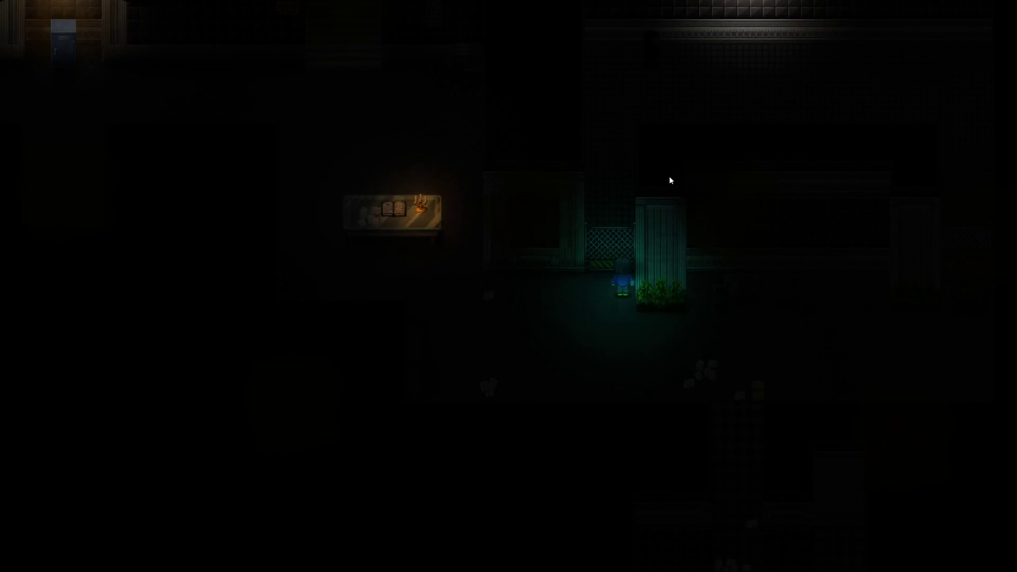
{"action": "key", "text": "Up"}
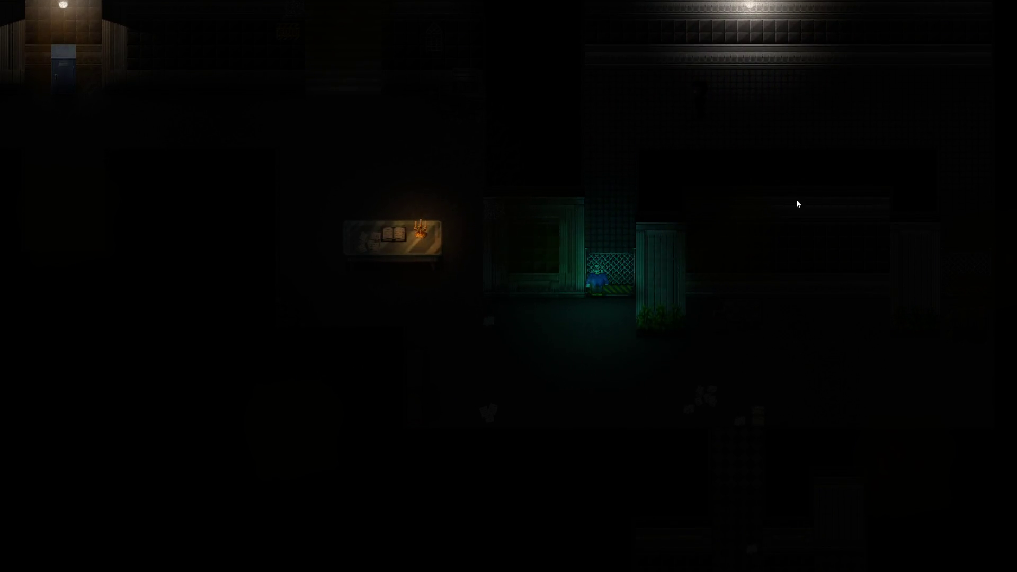
{"action": "key", "text": "alt+F4"}
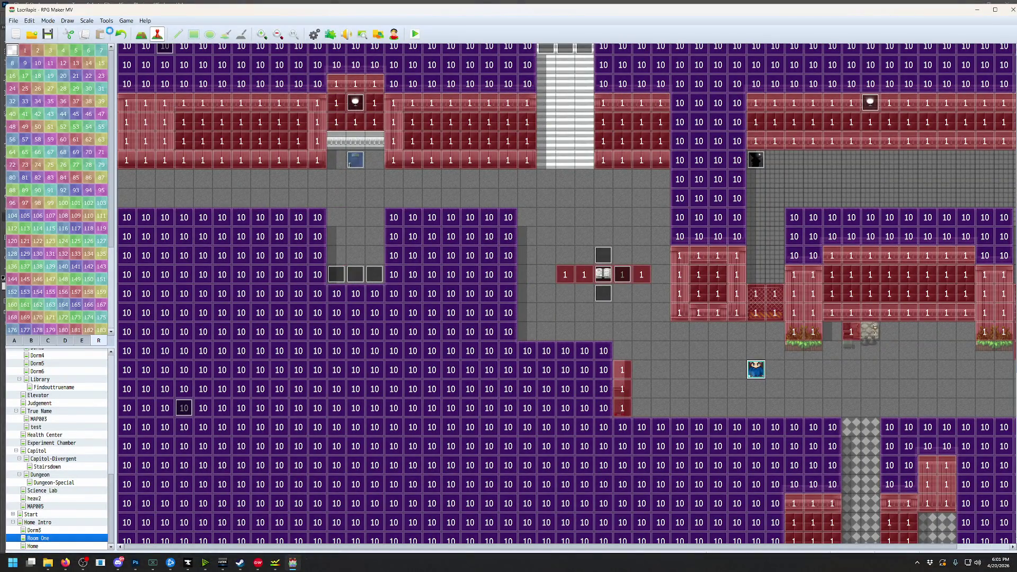
{"action": "key", "text": "F9"}
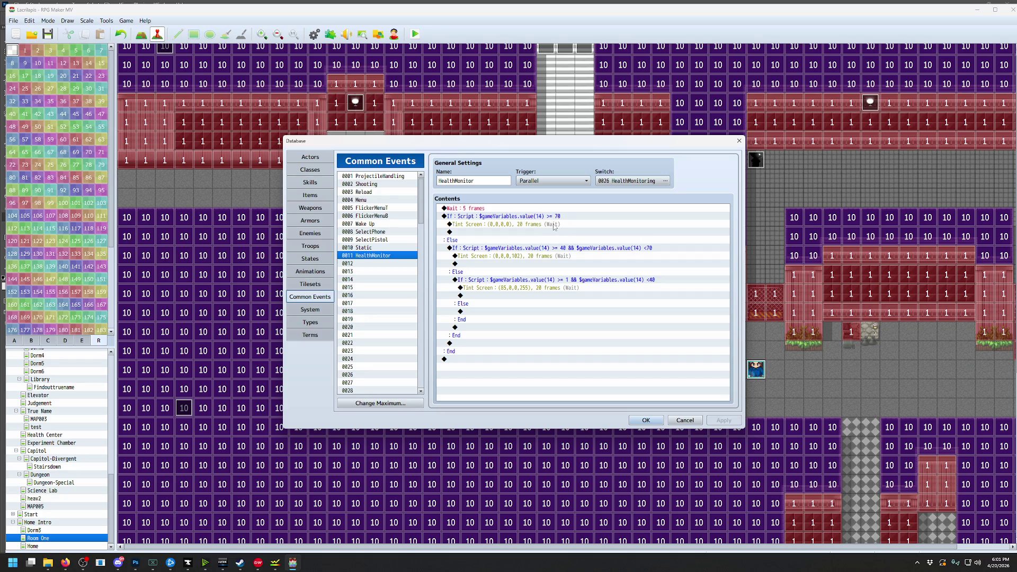
{"action": "left_click", "coordinate": [484, 209]}
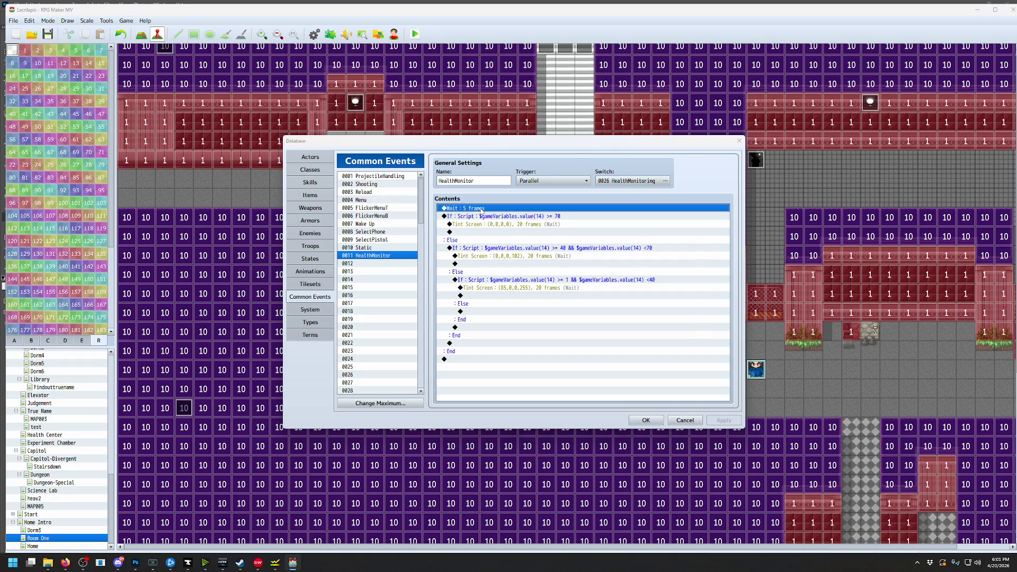
{"action": "key", "text": "Insert"}
{"action": "left_click", "coordinate": [489, 181]}
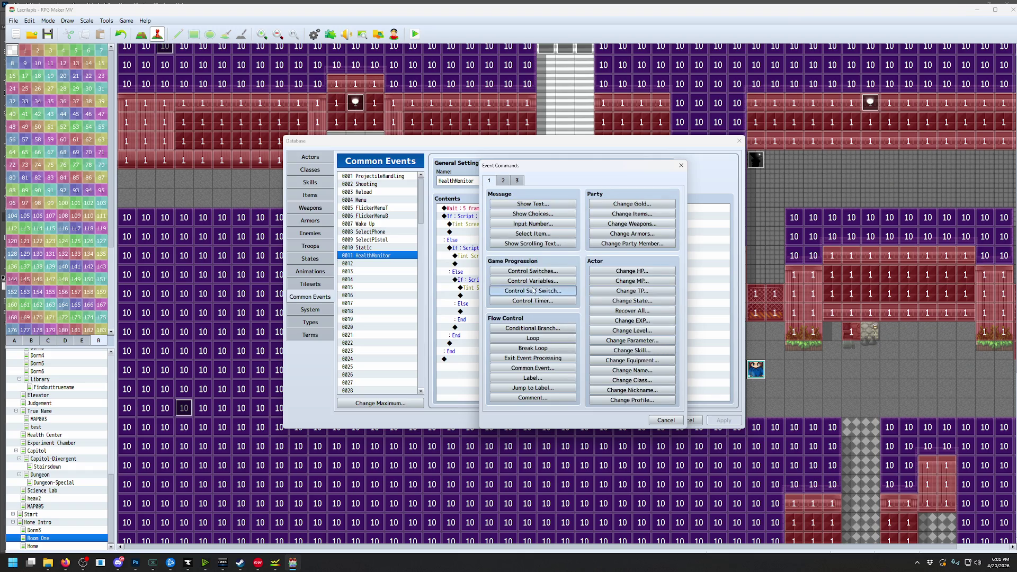
{"action": "left_click", "coordinate": [533, 286]}
{"action": "left_click", "coordinate": [593, 241]}
{"action": "left_click", "coordinate": [613, 395]}
{"action": "left_click", "coordinate": [615, 373]}
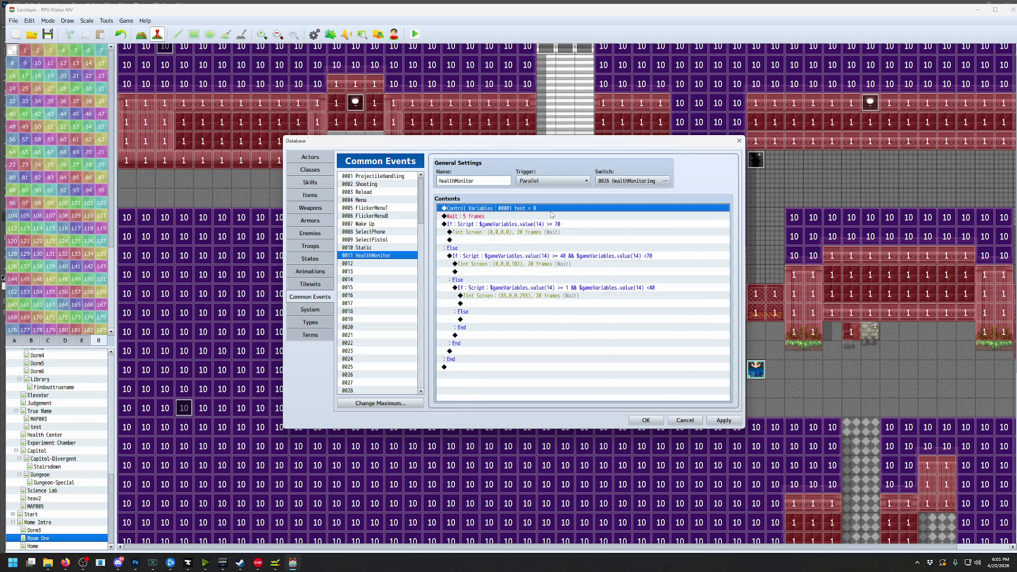
{"action": "key", "text": "Delete"}
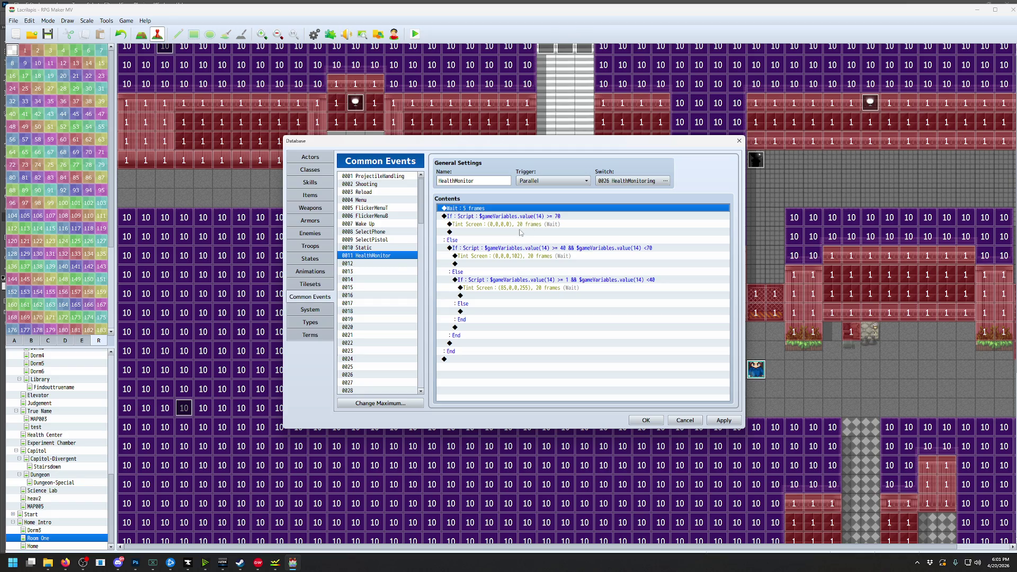
{"action": "left_click", "coordinate": [512, 233]}
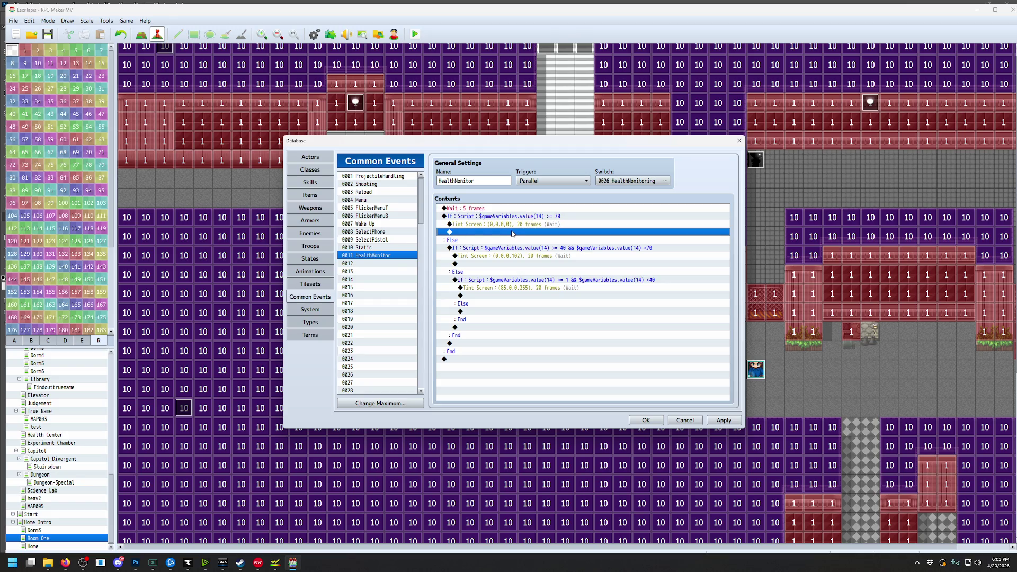
{"action": "left_click", "coordinate": [646, 421]}
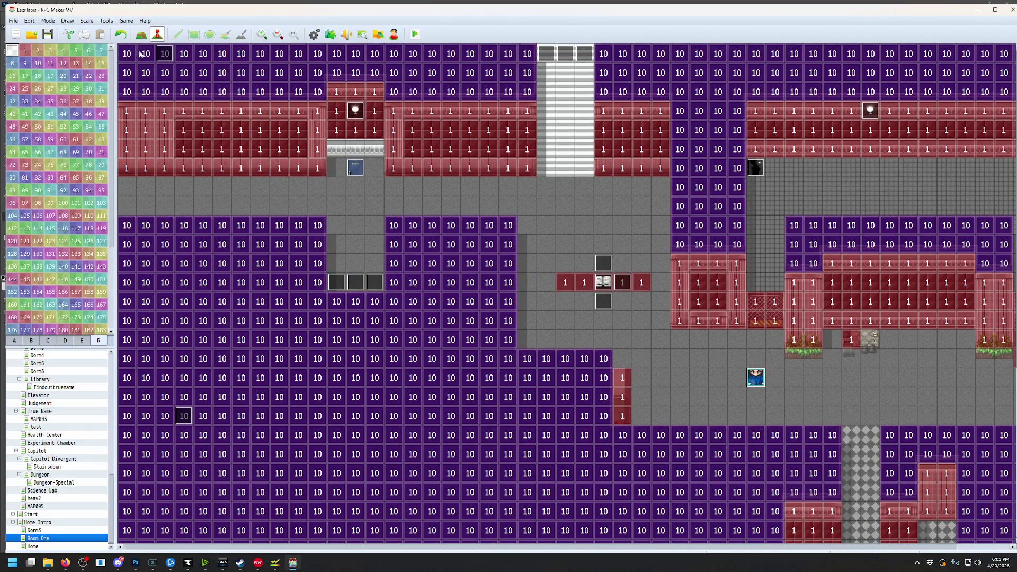
Change EV009's Control Switches command from Static to 0026 HealthMonitoring = ON
{"action": "double_click", "coordinate": [756, 378]}
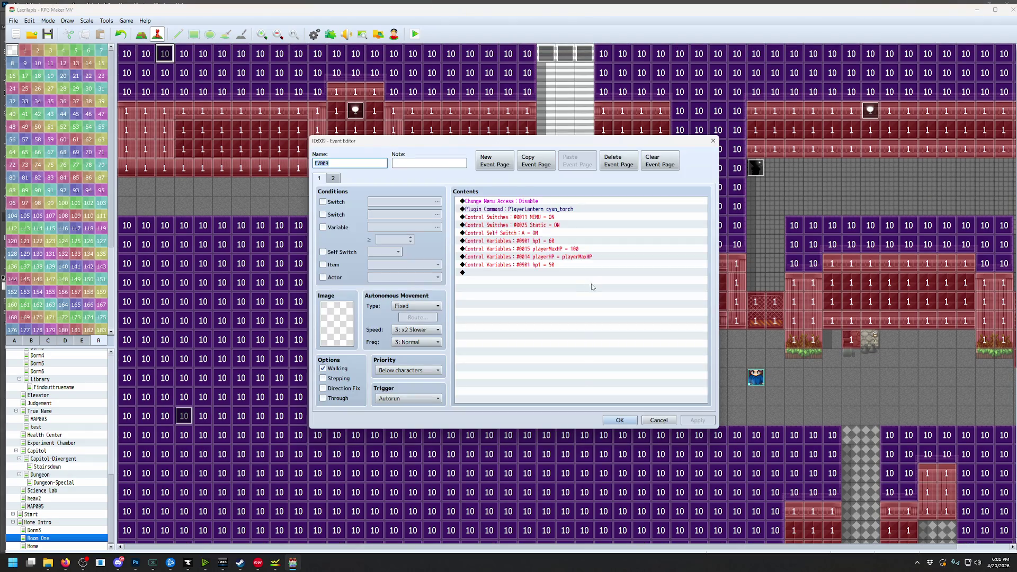
{"action": "left_click", "coordinate": [549, 226]}
{"action": "double_click", "coordinate": [541, 232]}
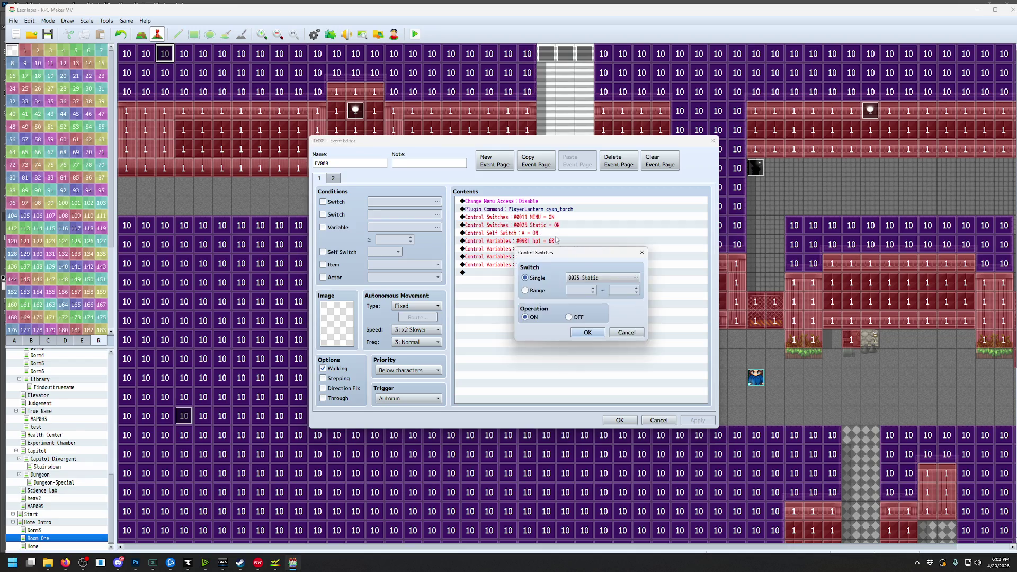
{"action": "left_click", "coordinate": [594, 279]}
{"action": "left_click", "coordinate": [582, 397]}
{"action": "left_click", "coordinate": [582, 396]}
{"action": "left_click", "coordinate": [584, 332]}
{"action": "left_click", "coordinate": [620, 420]}
Save and playtest to see the dark level tint red, then close the game
{"action": "left_click", "coordinate": [416, 34]}
{"action": "left_click", "coordinate": [485, 297]}
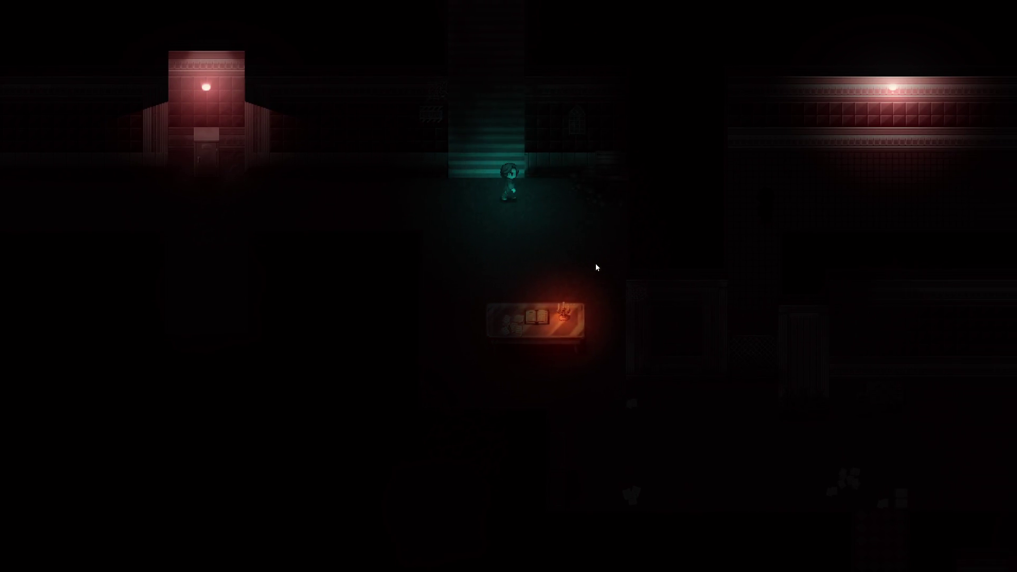
{"action": "key", "text": "alt+F4"}
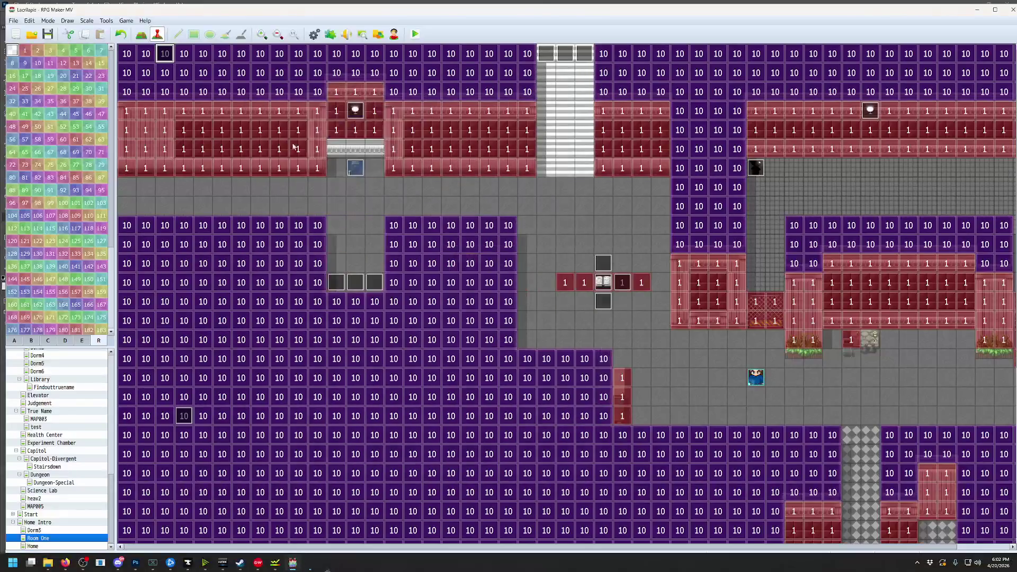
Reopen the Database and start a Show Text command below the top branch's first Tint Screen
{"action": "left_click", "coordinate": [88, 23]}
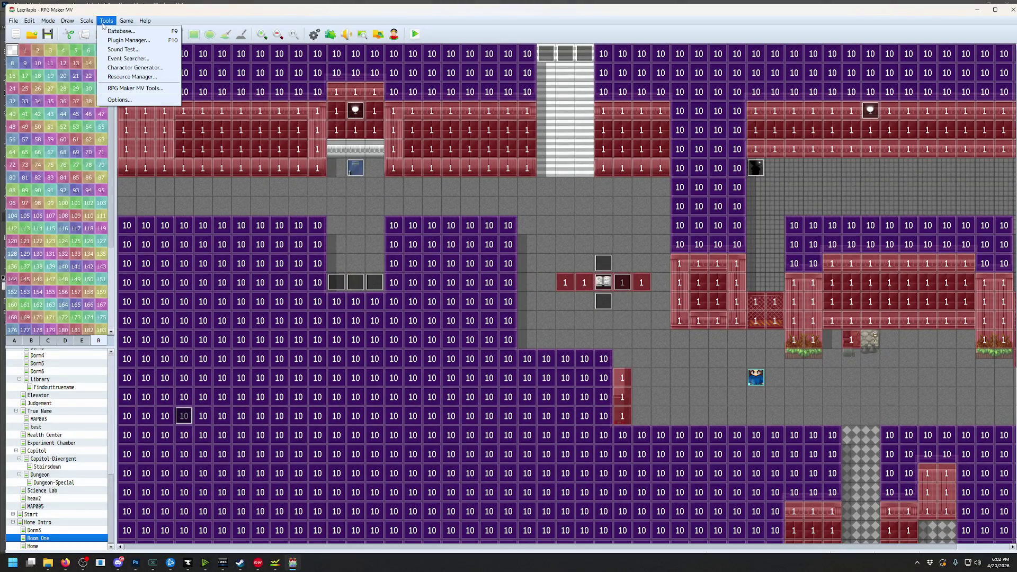
{"action": "left_click", "coordinate": [107, 32]}
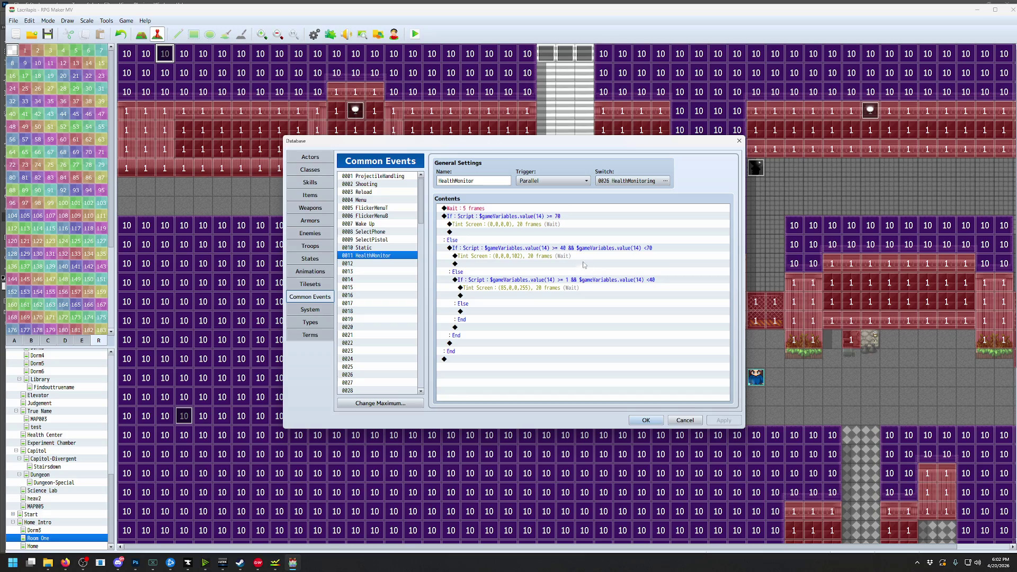
{"action": "left_click", "coordinate": [476, 233]}
{"action": "double_click", "coordinate": [476, 233]}
{"action": "left_click", "coordinate": [505, 205]}
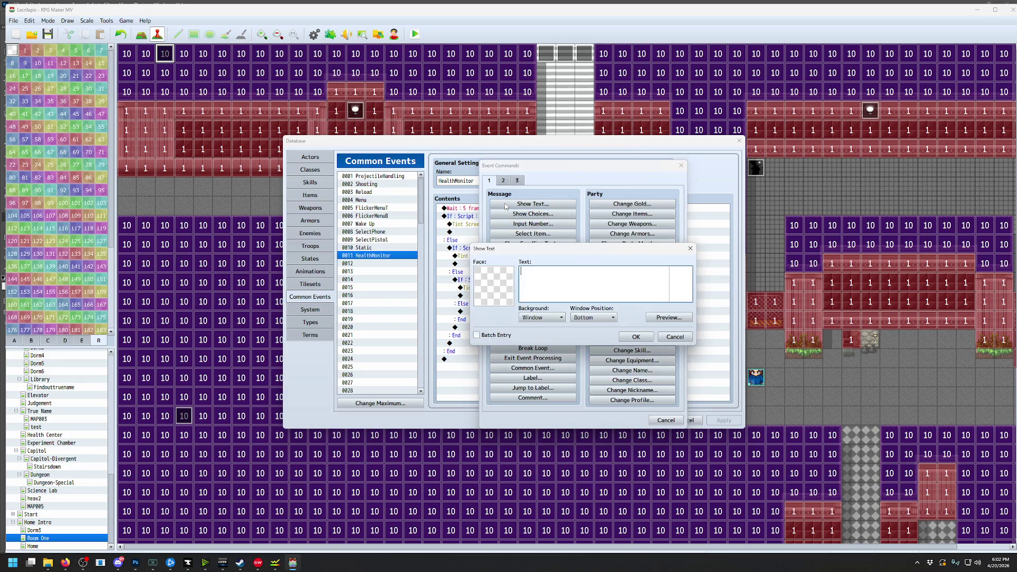
Finish the 'healthy' message and paste a copy under the middle branch's tint reading 'med hp'
{"action": "type", "text": "healthy"}
{"action": "left_click", "coordinate": [636, 337]}
{"action": "left_click", "coordinate": [483, 239]}
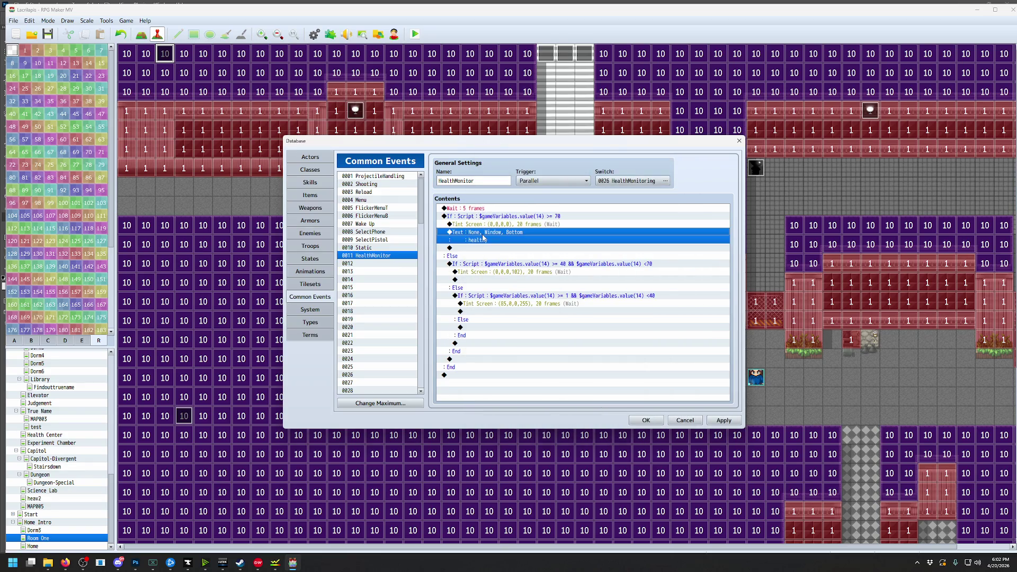
{"action": "left_click", "coordinate": [483, 280]}
{"action": "key", "text": "ctrl+v"}
{"action": "double_click", "coordinate": [483, 280]}
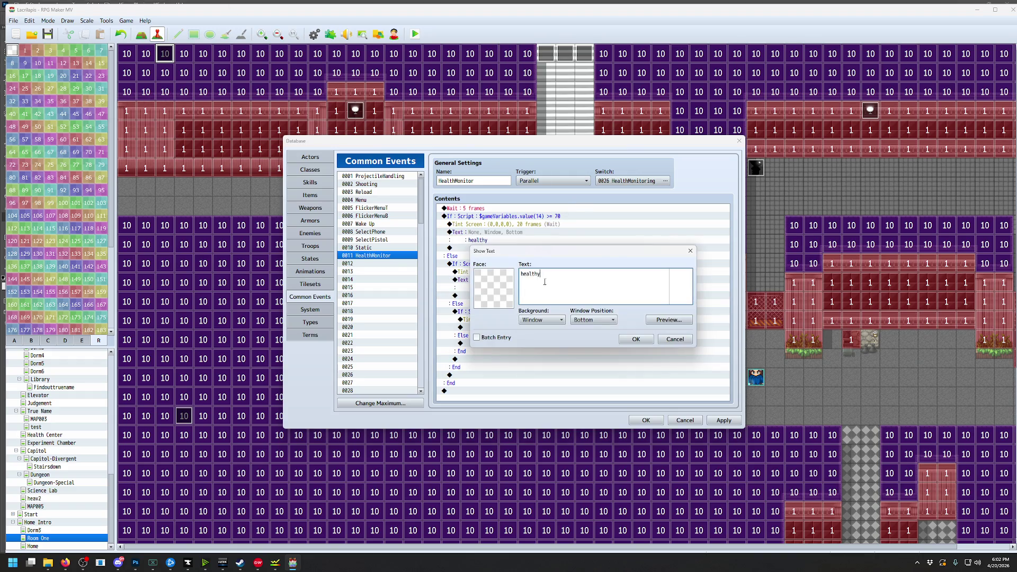
{"action": "type", "text": "med hp"}
{"action": "left_click", "coordinate": [636, 340]}
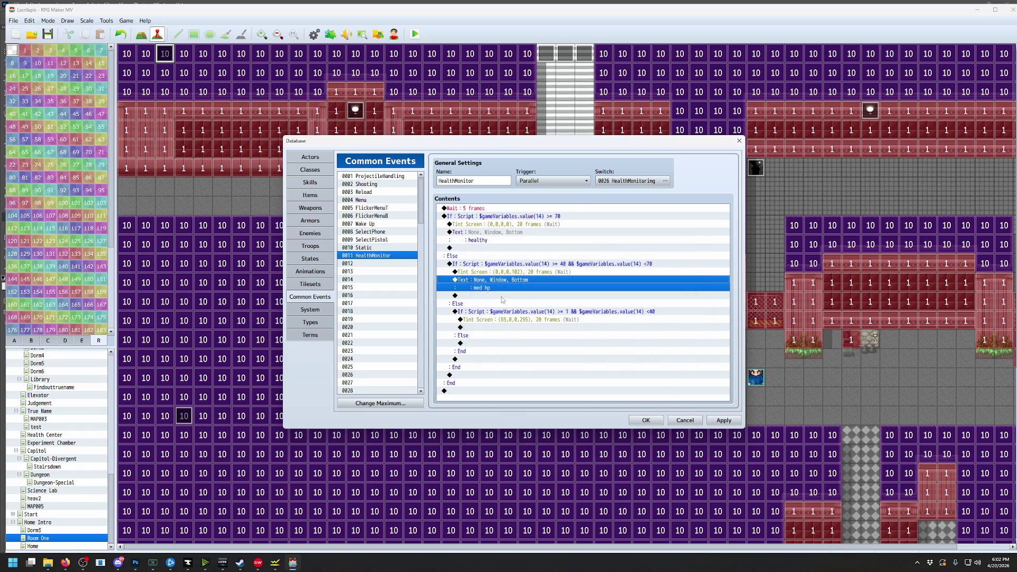
Paste the message under the lowest branch's tint and change it to 'low hp'
{"action": "left_click", "coordinate": [477, 327]}
{"action": "key", "text": "ctrl+v"}
{"action": "double_click", "coordinate": [477, 329]}
{"action": "type", "text": "low h"}
{"action": "left_click", "coordinate": [636, 339]}
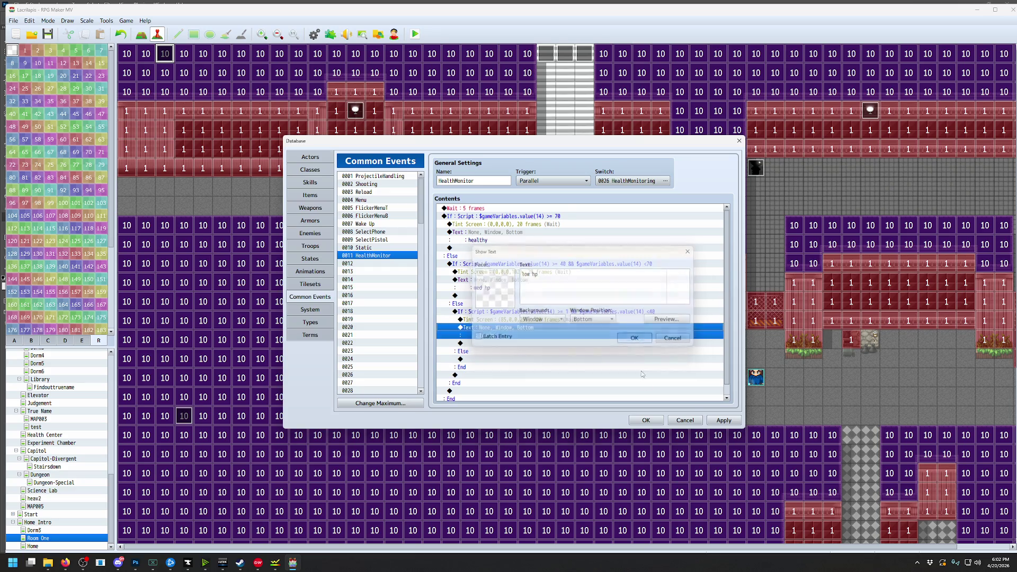
Close the Database, save the changes and launch a playtest
{"action": "left_click", "coordinate": [646, 420]}
{"action": "left_click", "coordinate": [416, 34]}
{"action": "left_click", "coordinate": [481, 299]}
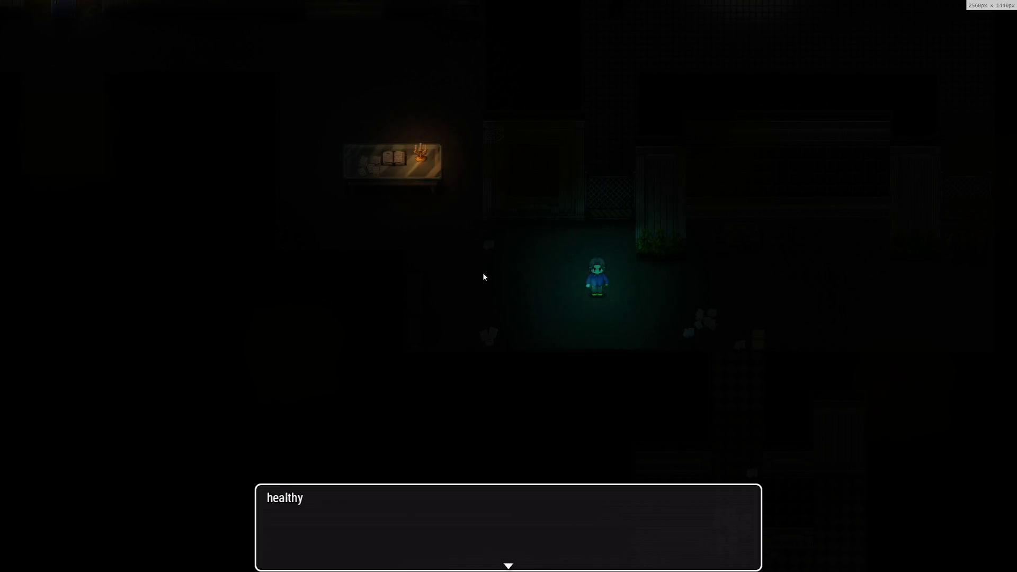
Dismiss the 'healthy' message, walk up and right through the teal room, then close the playtest
{"action": "key", "text": "Return"}
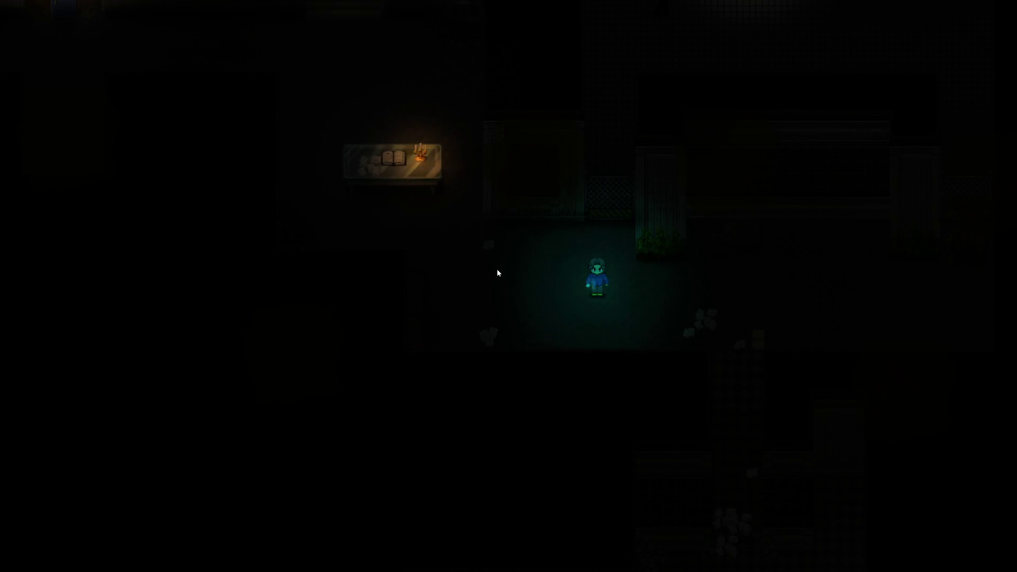
{"action": "key", "text": "Return"}
{"action": "key", "text": "Up"}
{"action": "key", "text": "Up"}
{"action": "key", "text": "Up"}
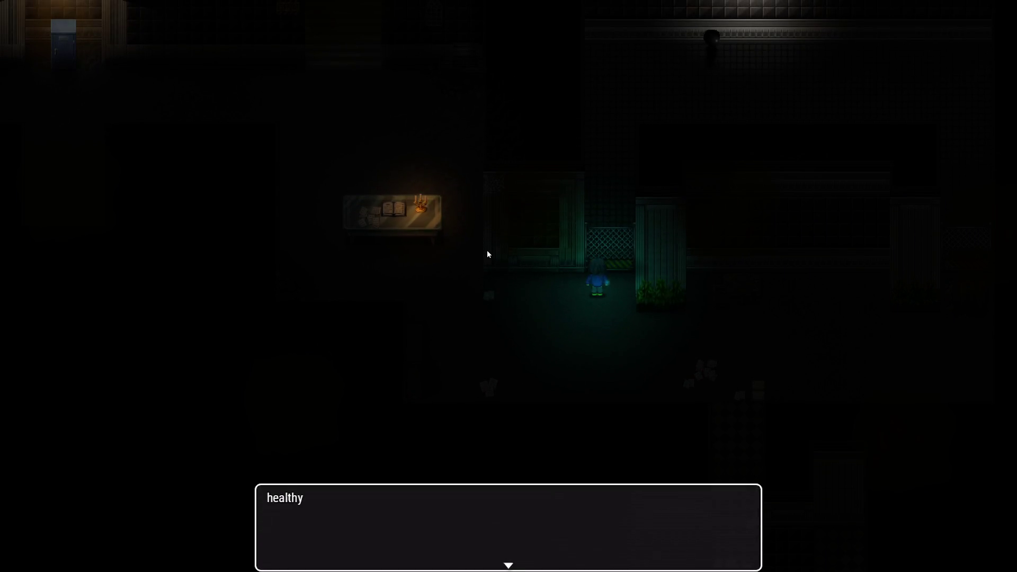
{"action": "key", "text": "Right"}
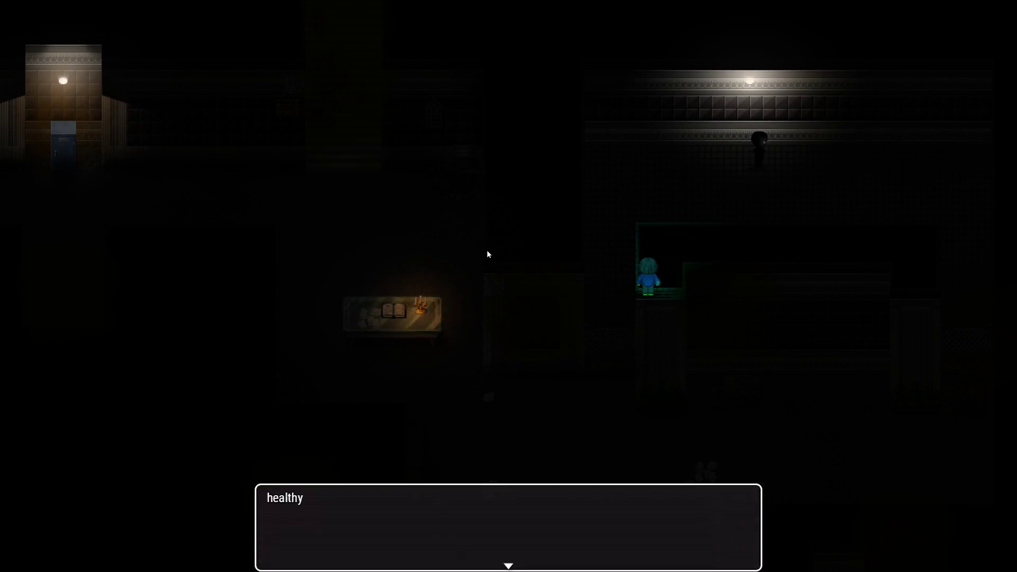
{"action": "key", "text": "Up"}
{"action": "key", "text": "Up"}
{"action": "key", "text": "Up"}
{"action": "key", "text": "Right"}
{"action": "key", "text": "Right"}
{"action": "key", "text": "Right"}
{"action": "key", "text": "Right"}
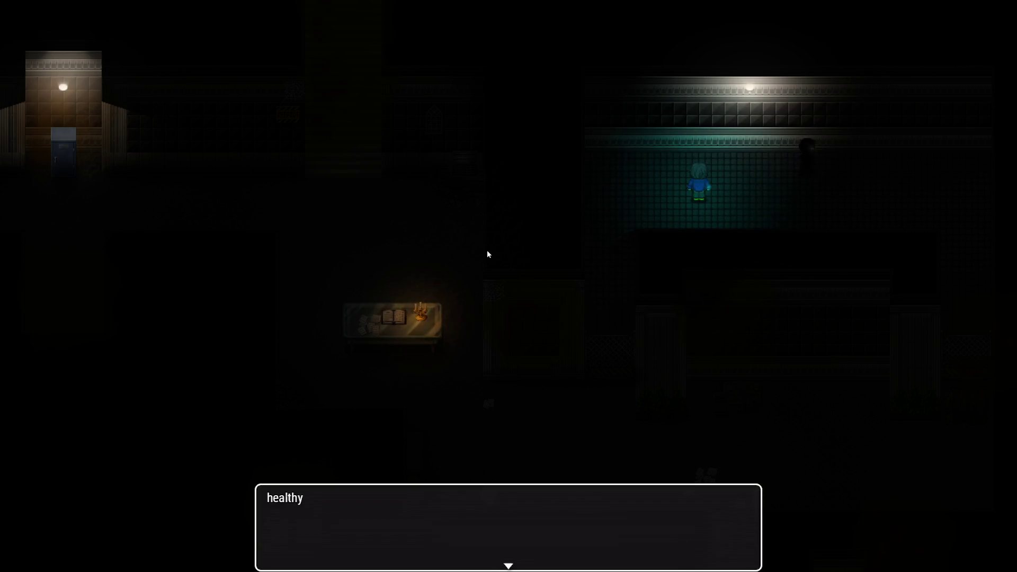
{"action": "key", "text": "Right"}
{"action": "key", "text": "Right"}
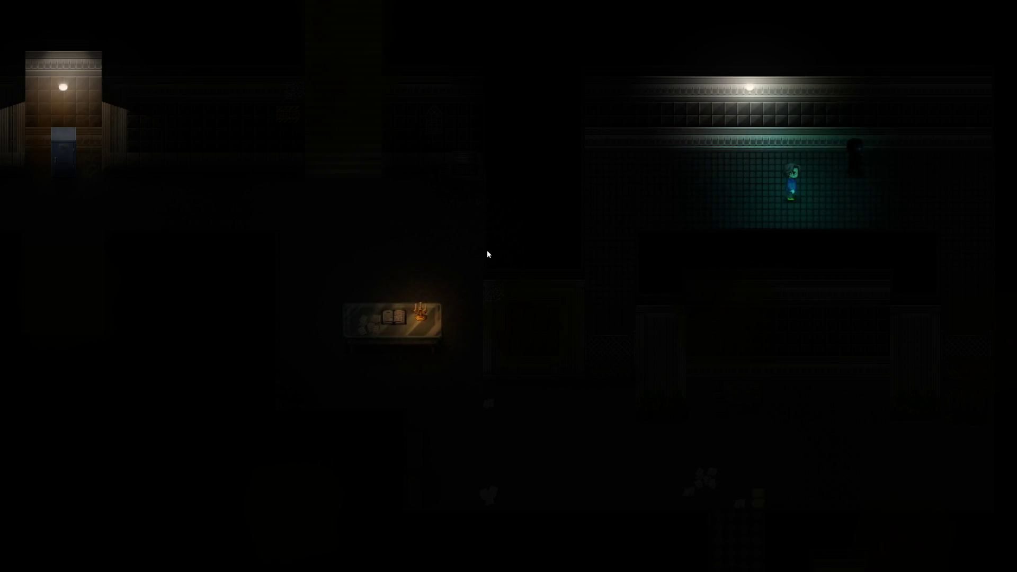
{"action": "key", "text": "Up"}
{"action": "key", "text": "Right"}
{"action": "key", "text": "Right"}
{"action": "key", "text": "Right"}
{"action": "key", "text": "Right"}
{"action": "key", "text": "Right"}
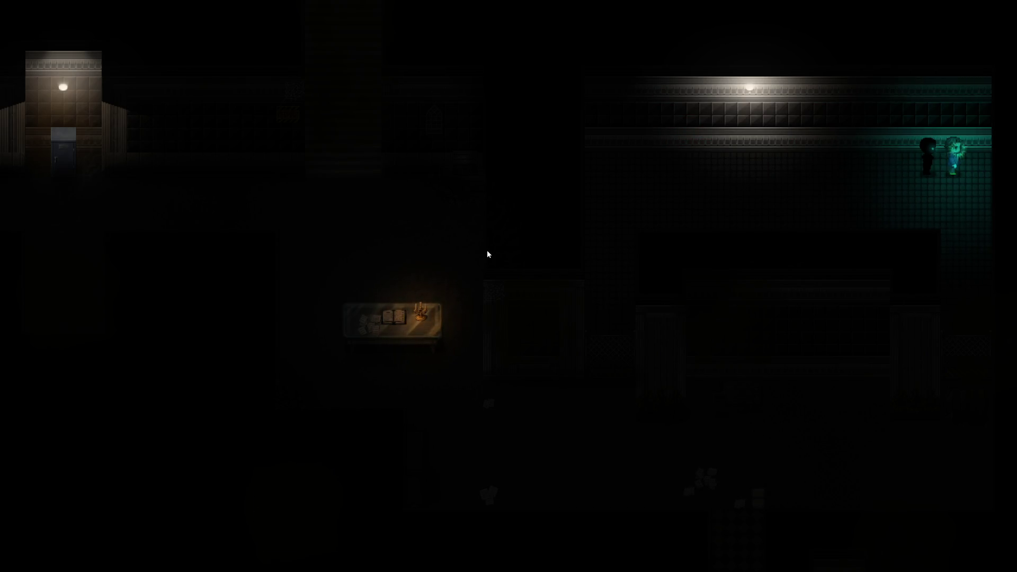
{"action": "key", "text": "Right"}
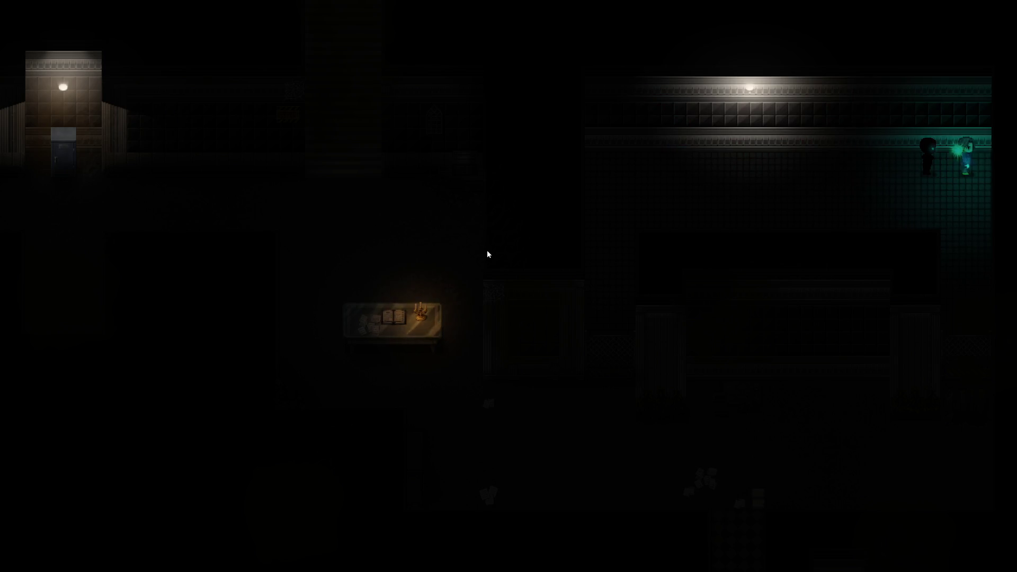
{"action": "key", "text": "alt+F4"}
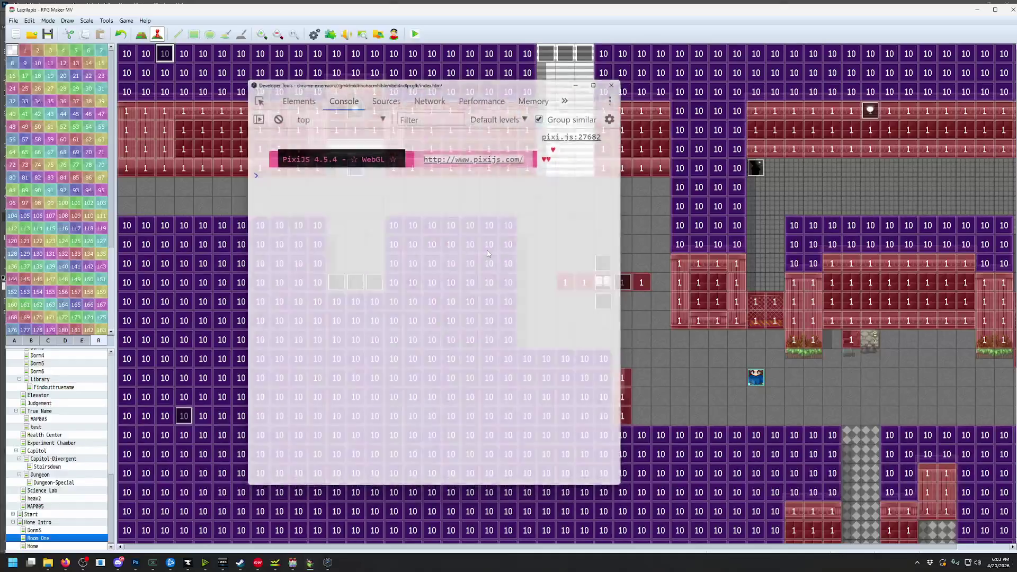
Select HealthMonitor's HP If block in the Database's Common Events, then switch to Photoshop
{"action": "left_click", "coordinate": [87, 22]}
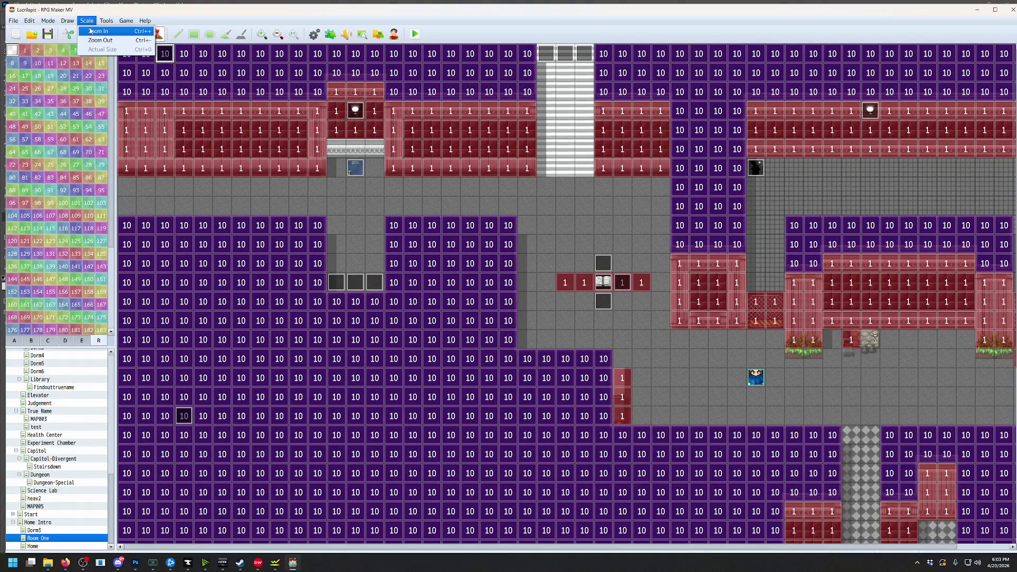
{"action": "left_click", "coordinate": [103, 32]}
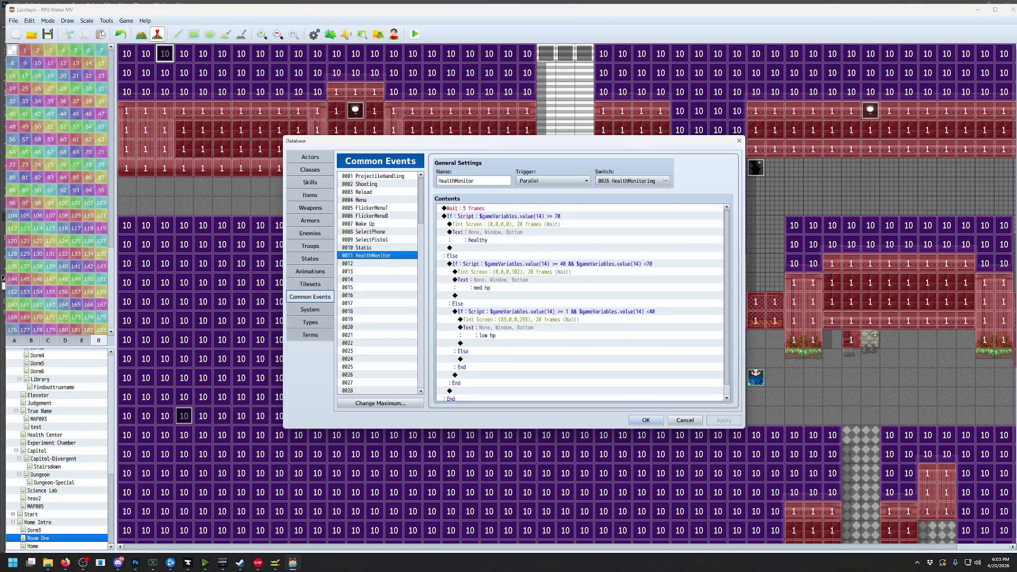
{"action": "left_click", "coordinate": [492, 217]}
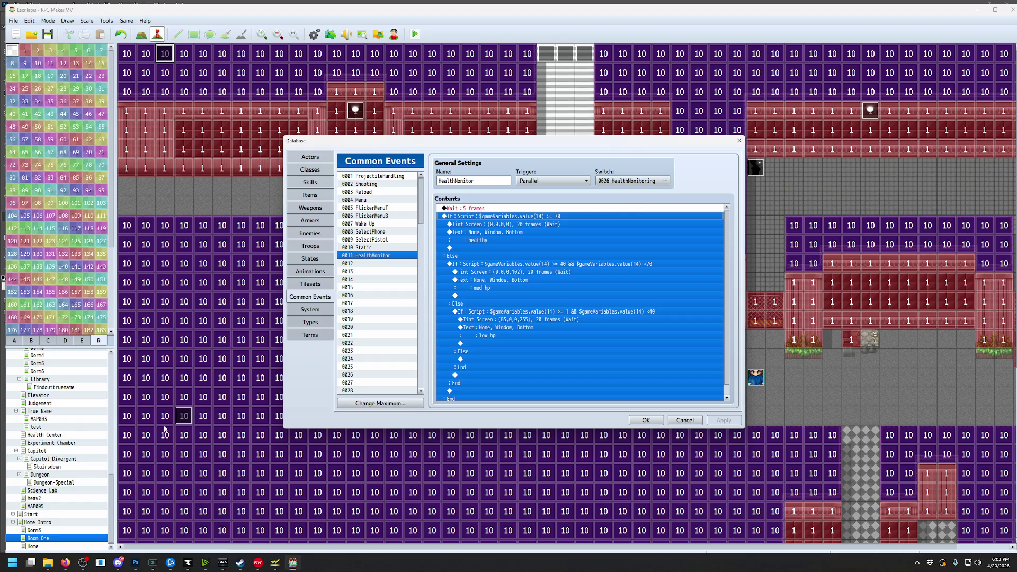
{"action": "left_click", "coordinate": [136, 564]}
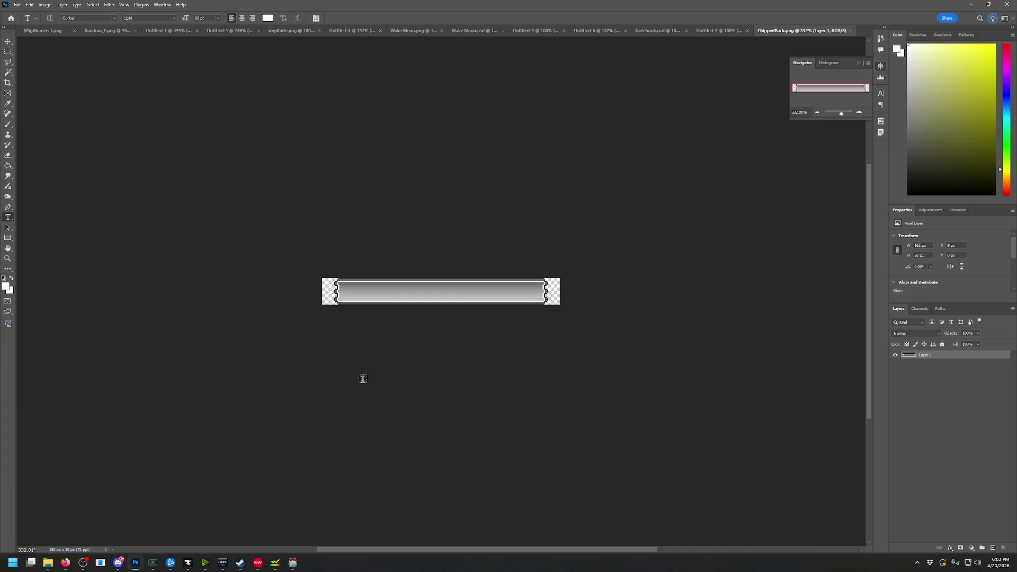
Create a new transparent 1920x1080 document
{"action": "left_click", "coordinate": [23, 8]}
{"action": "left_click", "coordinate": [29, 15]}
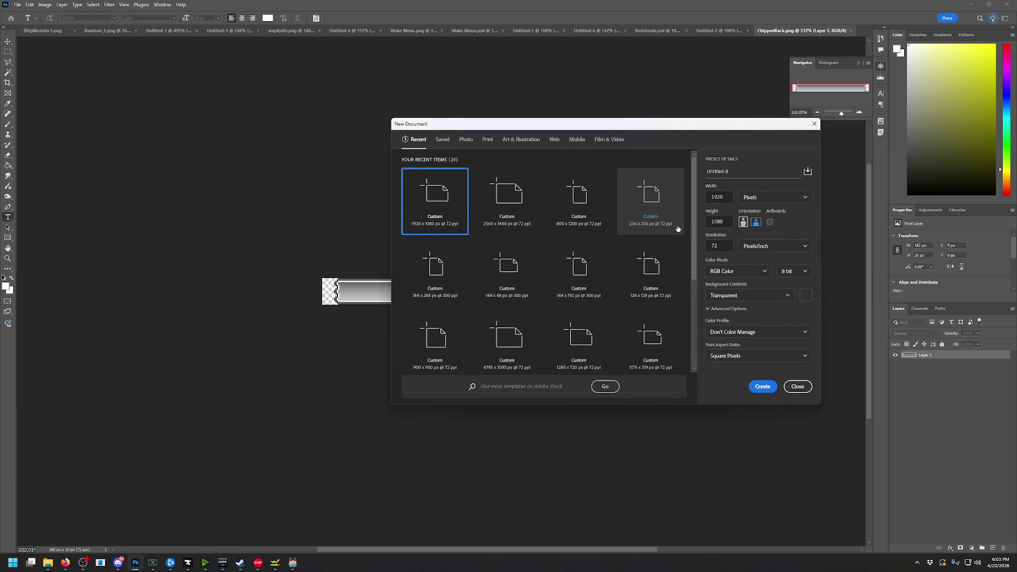
{"action": "left_click", "coordinate": [759, 391]}
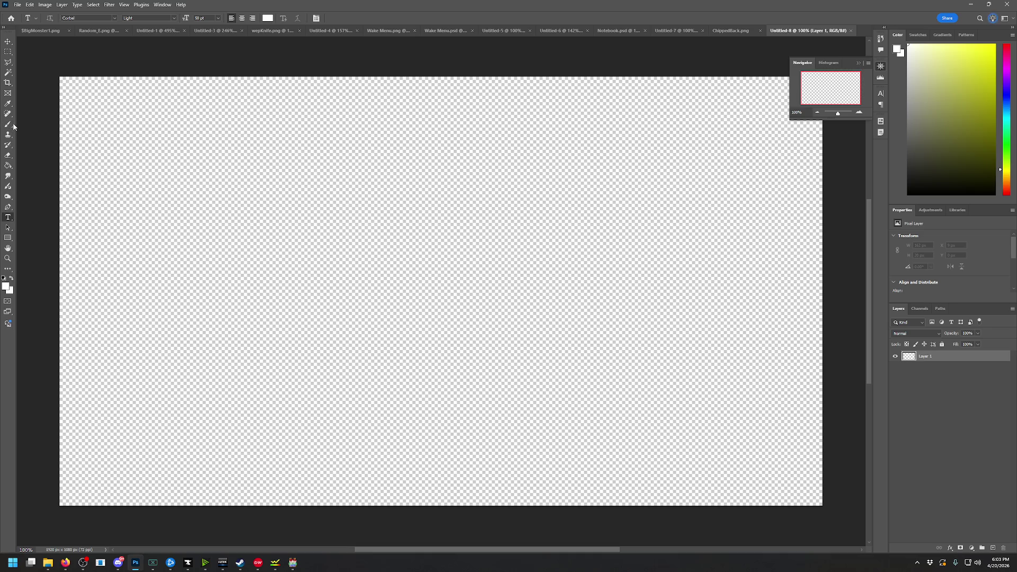
Set the foreground to #000000 and pick the Soft Round Pressure Opacity brush at 511 px
{"action": "key", "text": "i"}
{"action": "left_click", "coordinate": [5, 287]}
{"action": "type", "text": "000000"}
{"action": "left_click", "coordinate": [887, 153]}
{"action": "key", "text": "b"}
{"action": "right_click", "coordinate": [601, 194]}
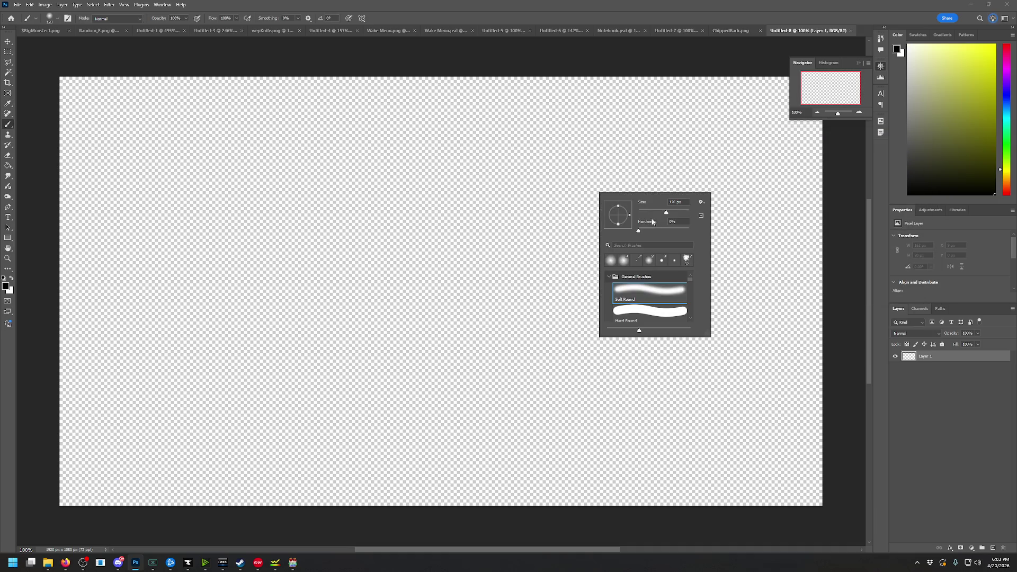
{"action": "scroll", "coordinate": [659, 289], "scroll_direction": "down", "scroll_amount": 3}
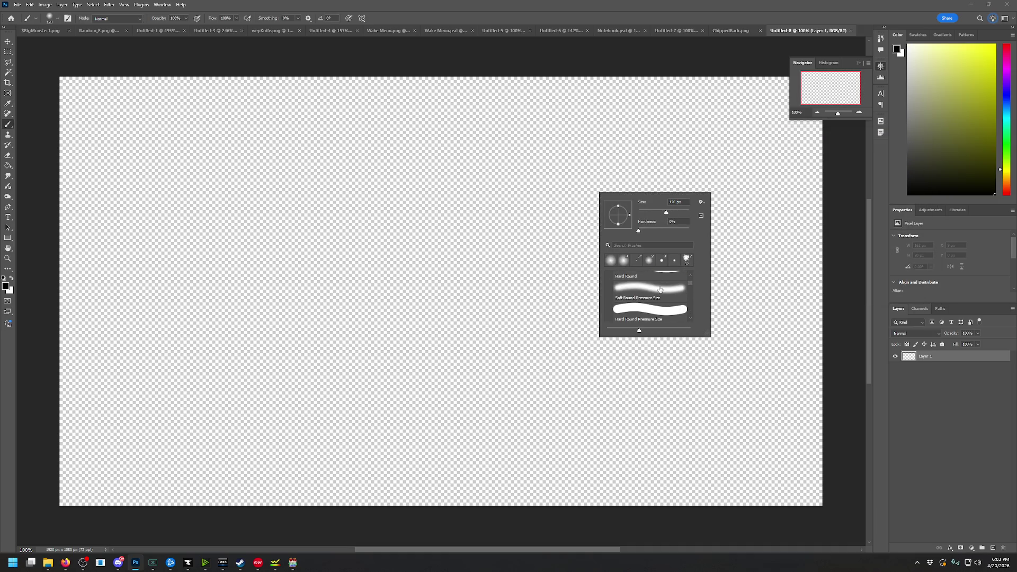
{"action": "left_click", "coordinate": [656, 308]}
{"action": "left_click_drag", "start_coordinate": [670, 208], "coordinate": [685, 213]}
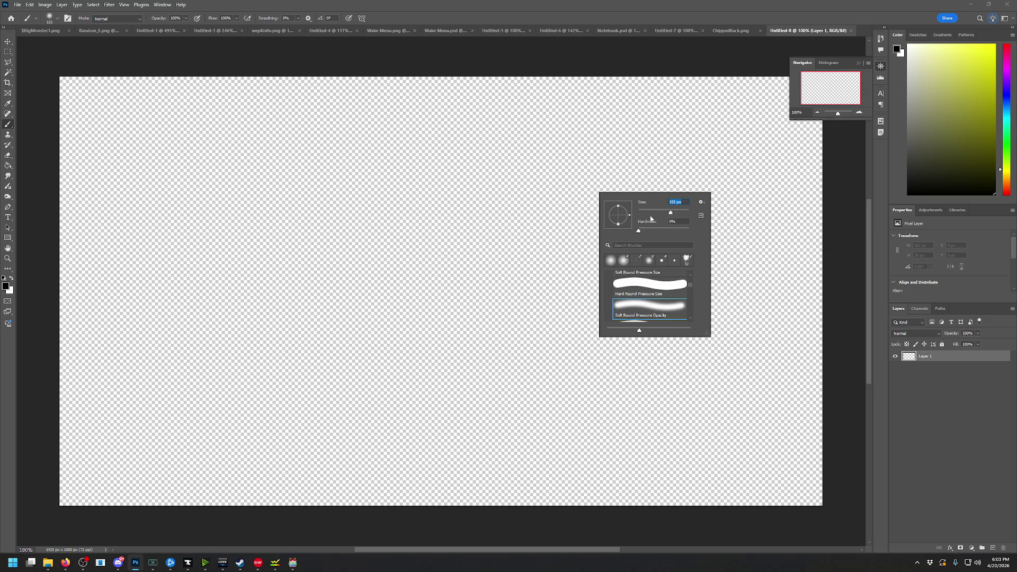
Paint a first pass of soft black along the left, top and bottom edges, then clear the layer
{"action": "mouse_move", "coordinate": [106, 133]}
{"action": "left_mouse_down"}
{"action": "mouse_move", "coordinate": [236, 64]}
{"action": "mouse_move", "coordinate": [91, 466]}
{"action": "mouse_move", "coordinate": [159, 56]}
{"action": "mouse_move", "coordinate": [95, 232]}
{"action": "mouse_move", "coordinate": [262, 484]}
{"action": "mouse_move", "coordinate": [817, 414]}
{"action": "mouse_move", "coordinate": [749, 114]}
{"action": "mouse_move", "coordinate": [388, 27]}
{"action": "mouse_move", "coordinate": [539, 56]}
{"action": "mouse_move", "coordinate": [877, 245]}
{"action": "mouse_move", "coordinate": [741, 571]}
{"action": "mouse_move", "coordinate": [856, 386]}
{"action": "mouse_move", "coordinate": [799, 103]}
{"action": "mouse_move", "coordinate": [874, 193]}
{"action": "left_mouse_up"}
{"action": "mouse_move", "coordinate": [221, 44]}
{"action": "left_mouse_down"}
{"action": "mouse_move", "coordinate": [504, 23]}
{"action": "mouse_move", "coordinate": [643, 79]}
{"action": "mouse_move", "coordinate": [466, 34]}
{"action": "mouse_move", "coordinate": [32, 126]}
{"action": "mouse_move", "coordinate": [68, 170]}
{"action": "mouse_move", "coordinate": [68, 488]}
{"action": "mouse_move", "coordinate": [589, 525]}
{"action": "left_mouse_up"}
{"action": "left_click_drag", "start_coordinate": [74, 414], "coordinate": [571, 443]}
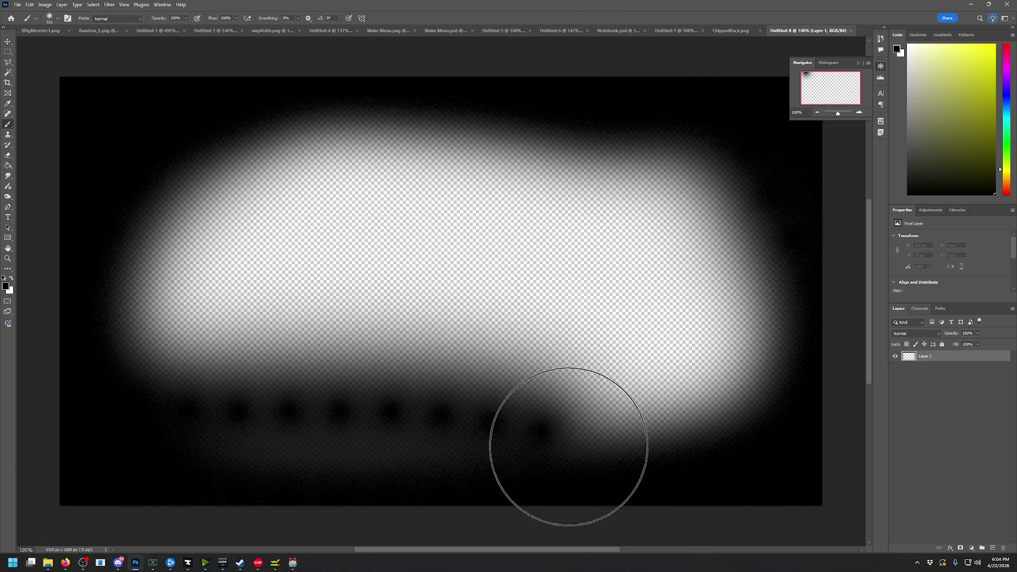
{"action": "key", "text": "ctrl+a"}
{"action": "key", "text": "Delete"}
{"action": "key", "text": "ctrl+d"}
Repaint soft black along the left, top-left, bottom and bottom-right edges, keeping the centre clear
{"action": "mouse_move", "coordinate": [154, 90]}
{"action": "left_mouse_down"}
{"action": "mouse_move", "coordinate": [175, 87]}
{"action": "mouse_move", "coordinate": [91, 69]}
{"action": "mouse_move", "coordinate": [35, 184]}
{"action": "mouse_move", "coordinate": [97, 341]}
{"action": "mouse_move", "coordinate": [91, 170]}
{"action": "mouse_move", "coordinate": [227, 511]}
{"action": "mouse_move", "coordinate": [269, 498]}
{"action": "mouse_move", "coordinate": [193, 500]}
{"action": "mouse_move", "coordinate": [681, 518]}
{"action": "mouse_move", "coordinate": [849, 243]}
{"action": "mouse_move", "coordinate": [726, 90]}
{"action": "mouse_move", "coordinate": [864, 91]}
{"action": "mouse_move", "coordinate": [420, 23]}
{"action": "mouse_move", "coordinate": [216, 63]}
{"action": "mouse_move", "coordinate": [256, 57]}
{"action": "mouse_move", "coordinate": [1, 181]}
{"action": "left_mouse_up"}
{"action": "mouse_move", "coordinate": [1, 428]}
{"action": "left_mouse_down"}
{"action": "mouse_move", "coordinate": [86, 457]}
{"action": "mouse_move", "coordinate": [173, 64]}
{"action": "left_mouse_up"}
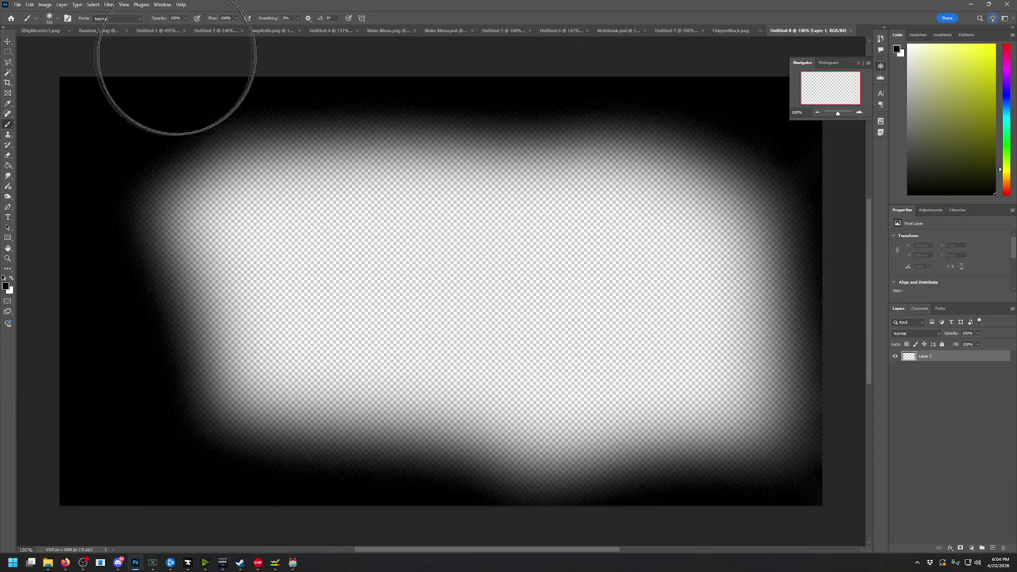
{"action": "mouse_move", "coordinate": [898, 298]}
{"action": "left_mouse_down"}
{"action": "mouse_move", "coordinate": [795, 523]}
{"action": "mouse_move", "coordinate": [856, 420]}
{"action": "mouse_move", "coordinate": [411, 563]}
{"action": "mouse_move", "coordinate": [494, 555]}
{"action": "mouse_move", "coordinate": [800, 427]}
{"action": "mouse_move", "coordinate": [772, 125]}
{"action": "left_mouse_up"}
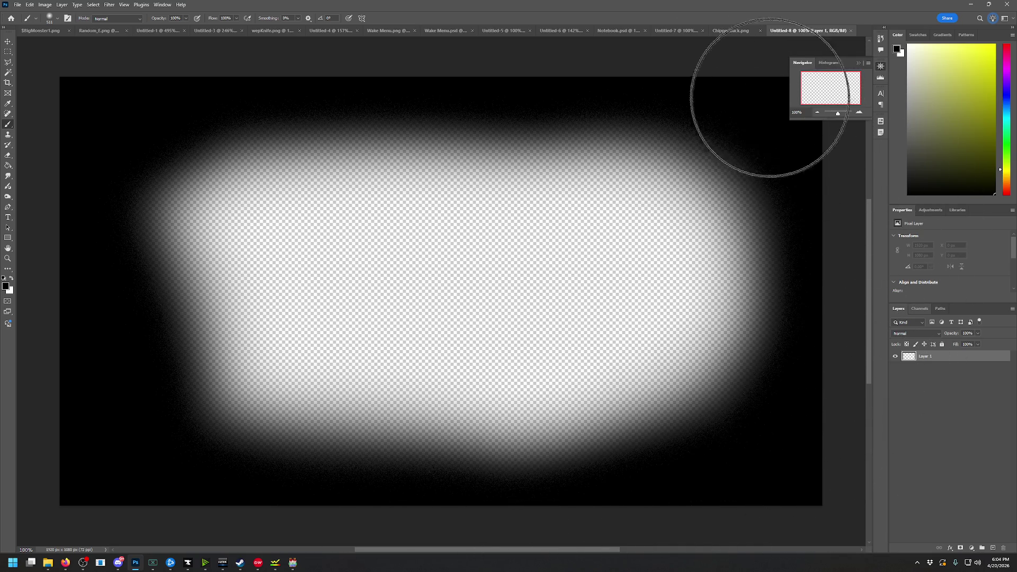
{"action": "key", "text": "ctrl+z"}
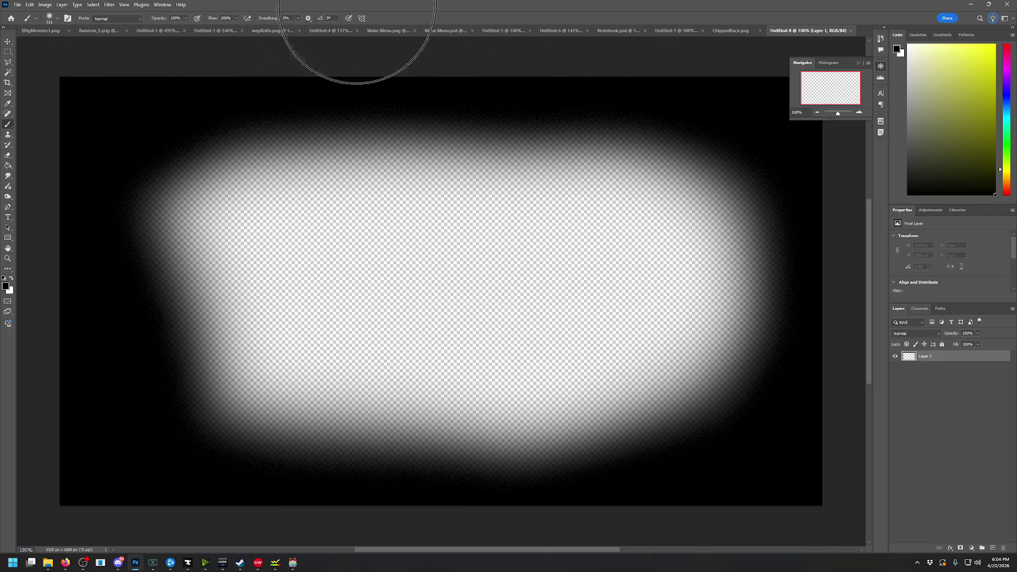
{"action": "key", "text": "ctrl+shift+z"}
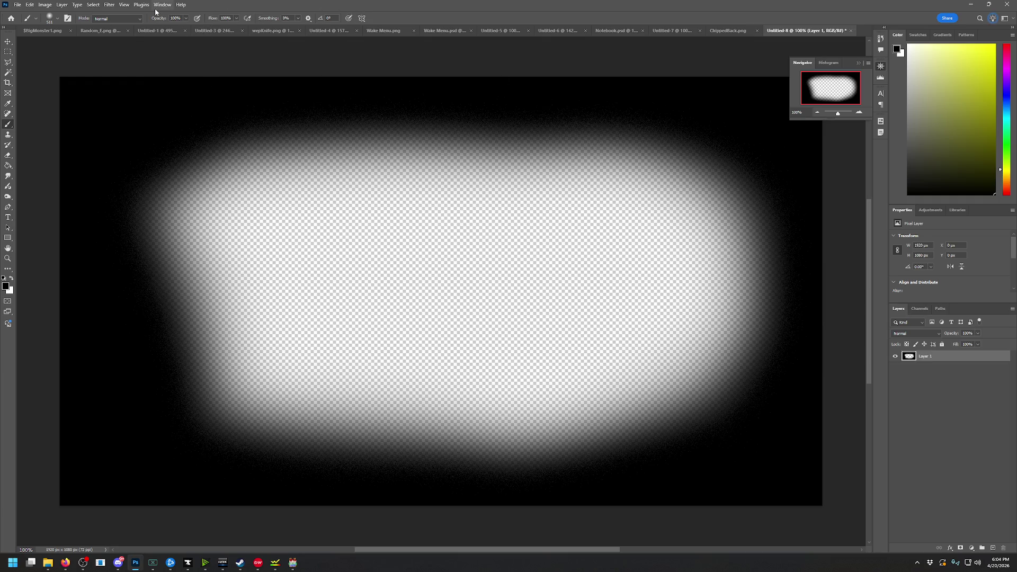
Quick Export the vignette as a PNG named MedHP
{"action": "left_click", "coordinate": [18, 5]}
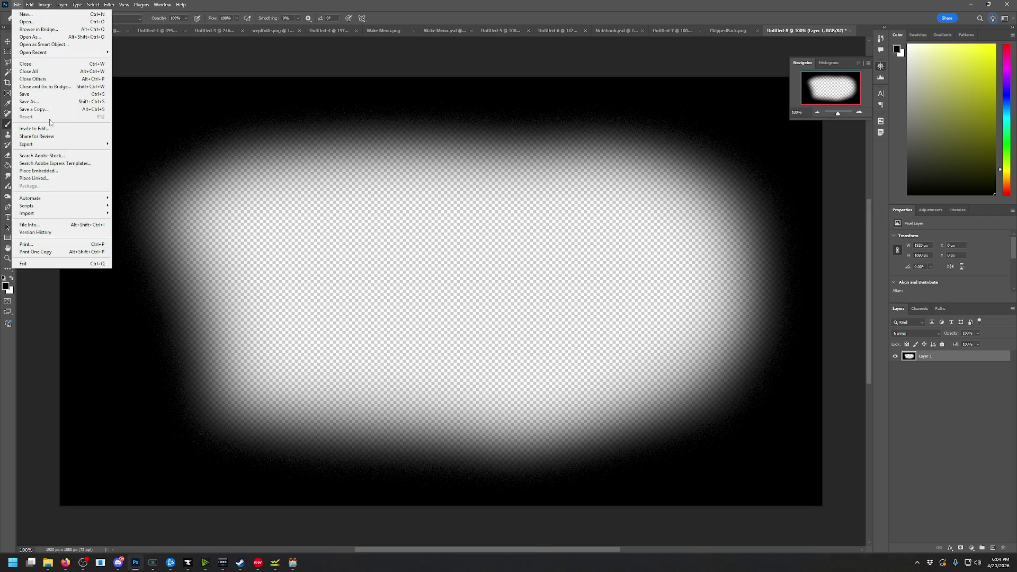
{"action": "mouse_move", "coordinate": [48, 144]}
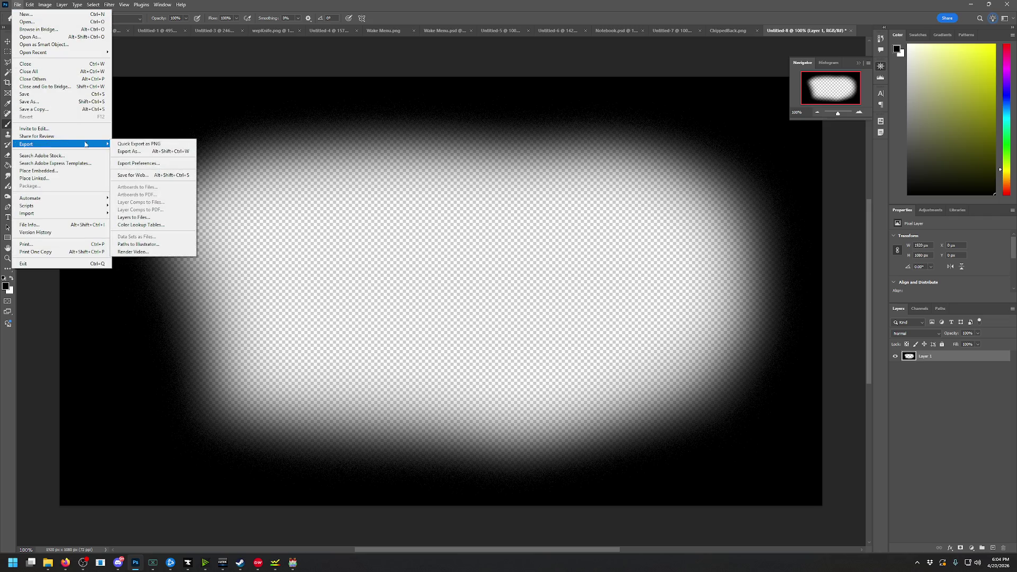
{"action": "left_click", "coordinate": [126, 144]}
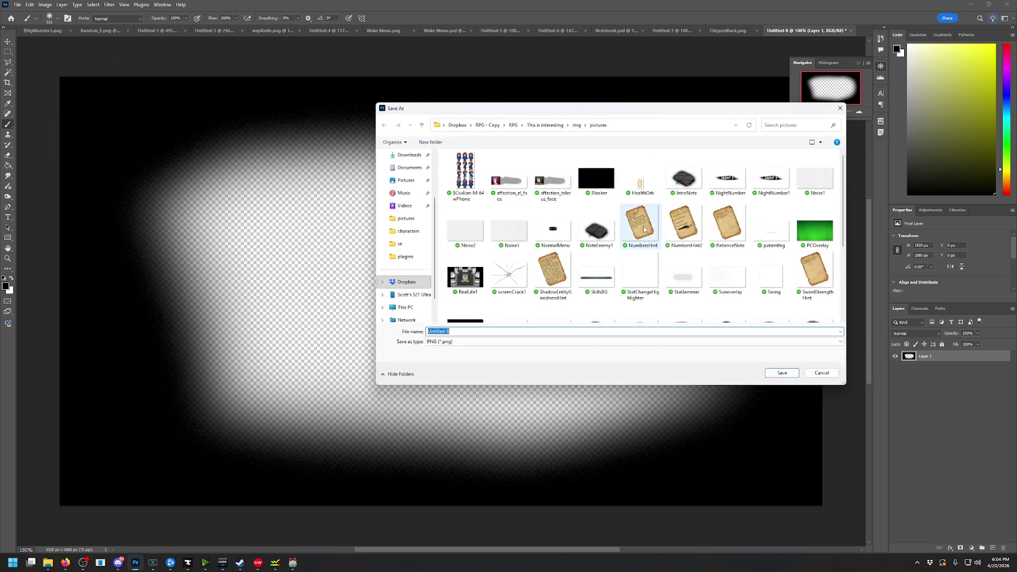
{"action": "mouse_move", "coordinate": [622, 221]}
{"action": "type", "text": "MedHP"}
{"action": "key", "text": "Return"}
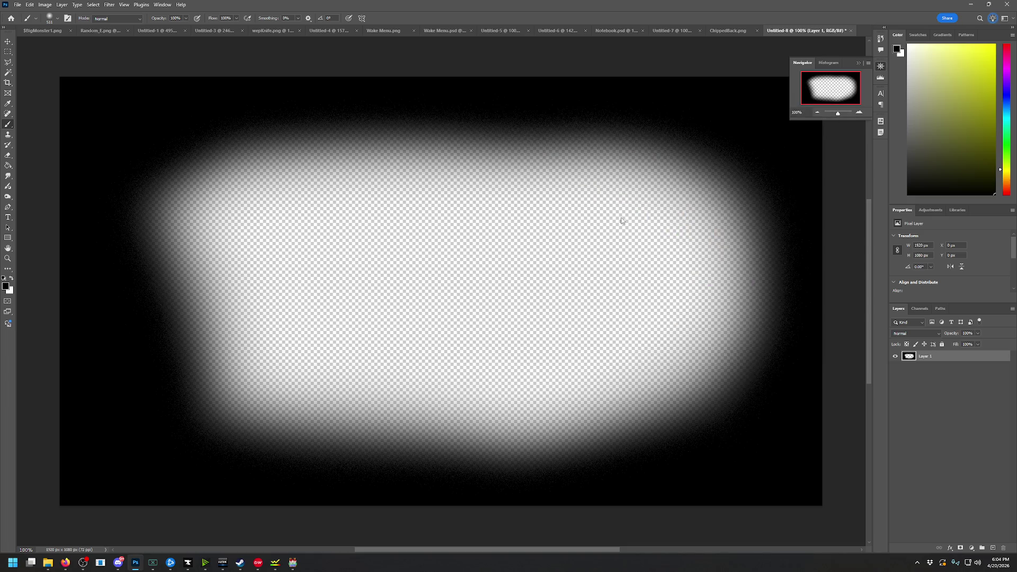
Darken the edges further, re-export the PNG into the img/pictures folder, and return to RPG Maker MV
{"action": "mouse_move", "coordinate": [260, 77]}
{"action": "left_mouse_down"}
{"action": "mouse_move", "coordinate": [218, 91]}
{"action": "mouse_move", "coordinate": [93, 256]}
{"action": "mouse_move", "coordinate": [370, 459]}
{"action": "mouse_move", "coordinate": [804, 294]}
{"action": "mouse_move", "coordinate": [261, 87]}
{"action": "mouse_move", "coordinate": [323, 432]}
{"action": "mouse_move", "coordinate": [790, 250]}
{"action": "mouse_move", "coordinate": [364, 32]}
{"action": "left_mouse_up"}
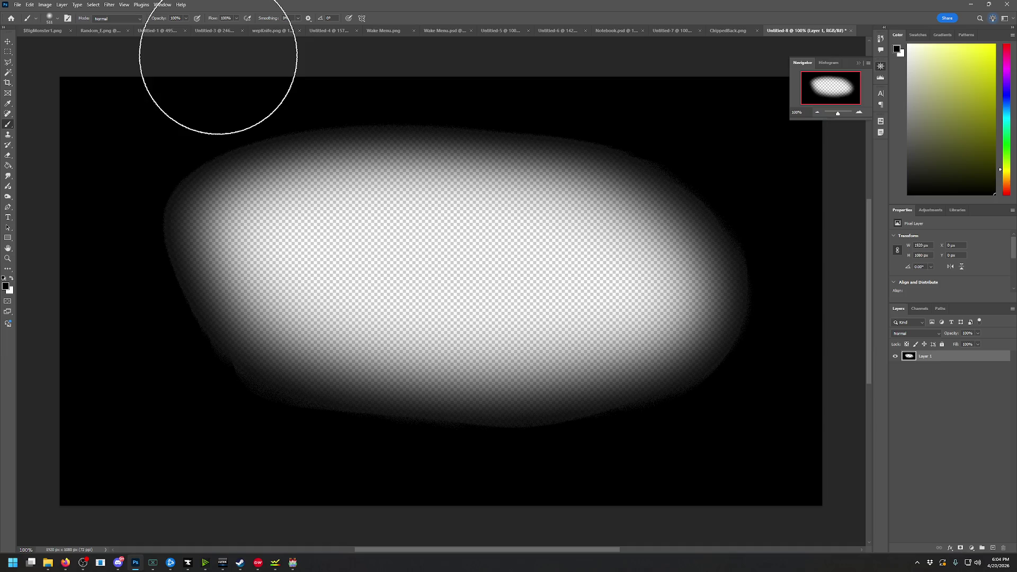
{"action": "left_click", "coordinate": [17, 5]}
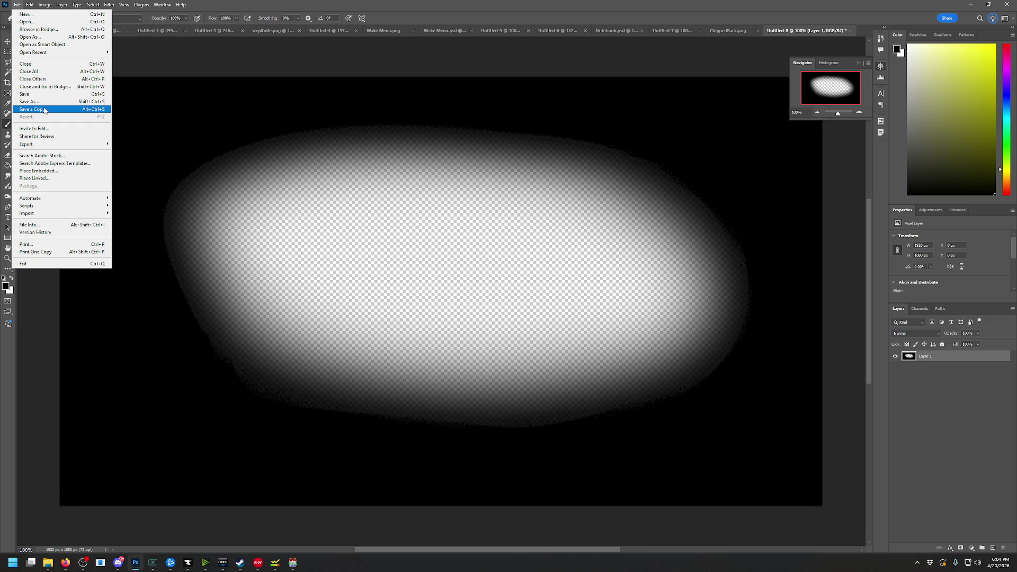
{"action": "mouse_move", "coordinate": [56, 144]}
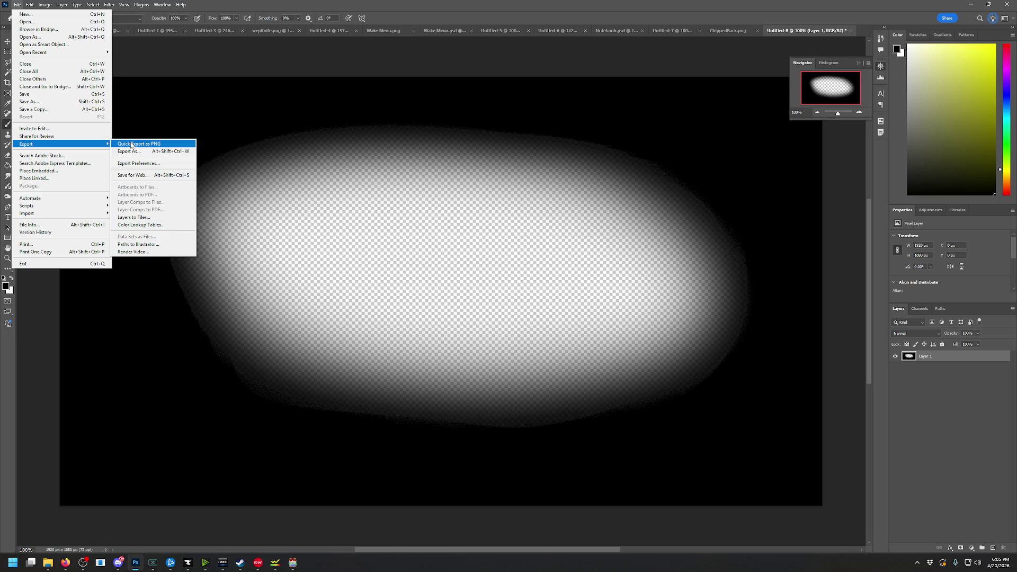
{"action": "left_click", "coordinate": [131, 144]}
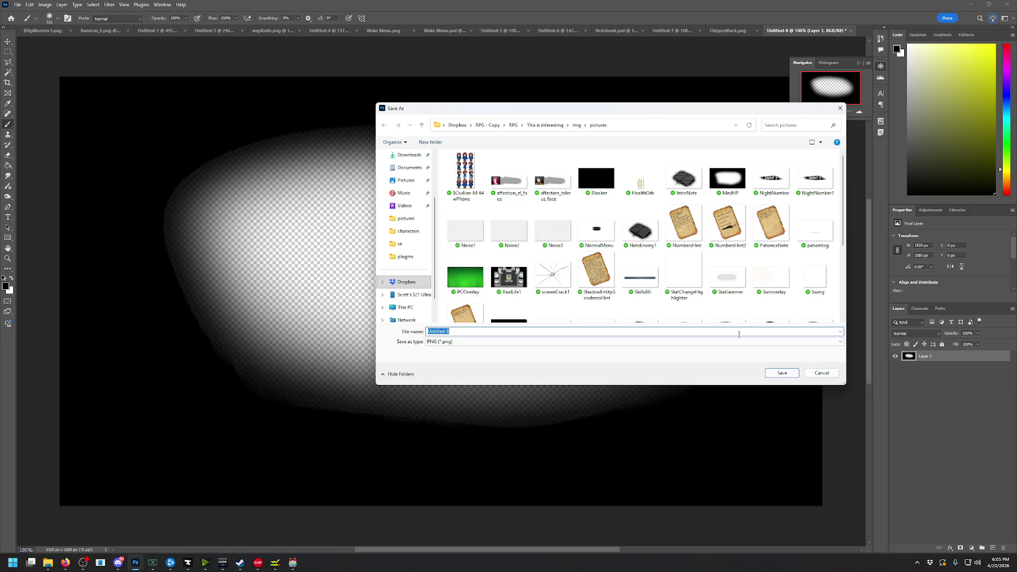
{"action": "left_click", "coordinate": [783, 373]}
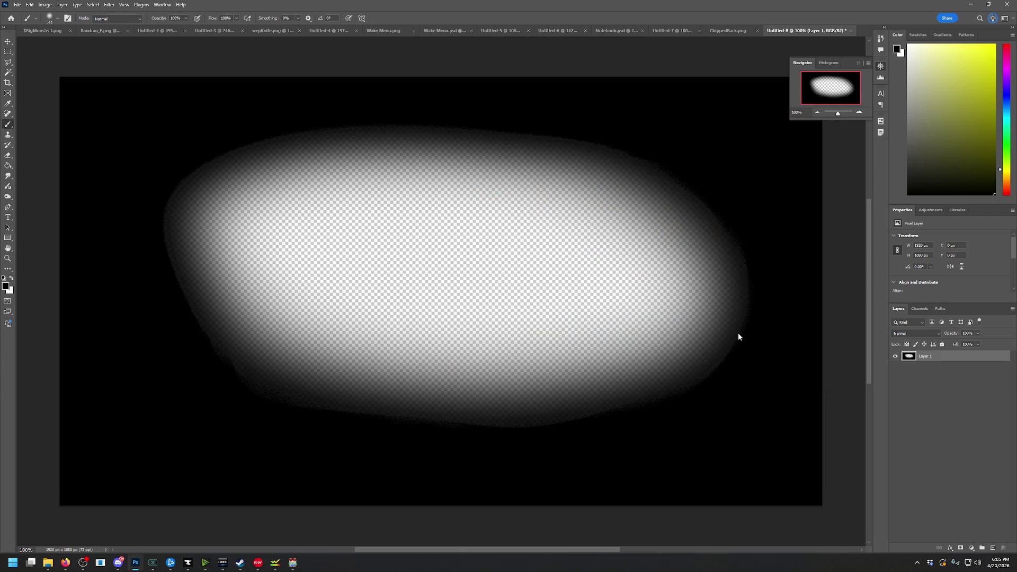
{"action": "mouse_move", "coordinate": [275, 565]}
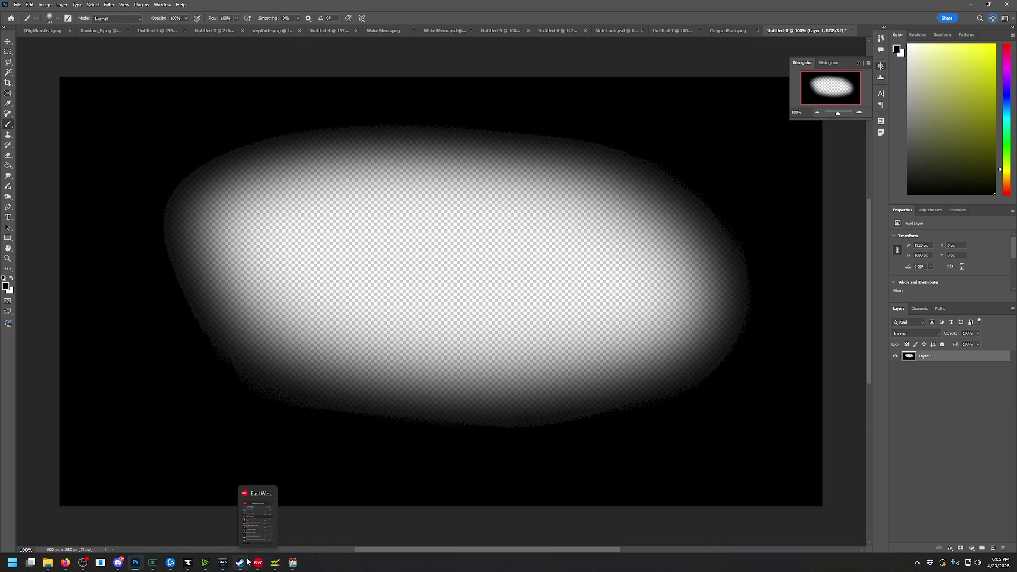
{"action": "left_click", "coordinate": [294, 563]}
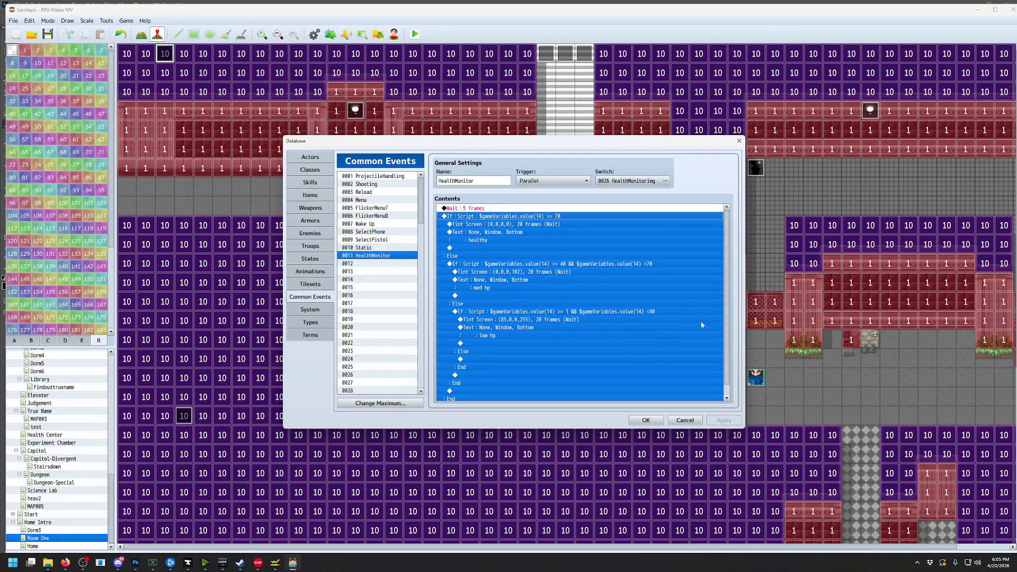
Delete the Tint Screen and Text test commands from the healthy, med hp and low hp branches
{"action": "left_click", "coordinate": [497, 232]}
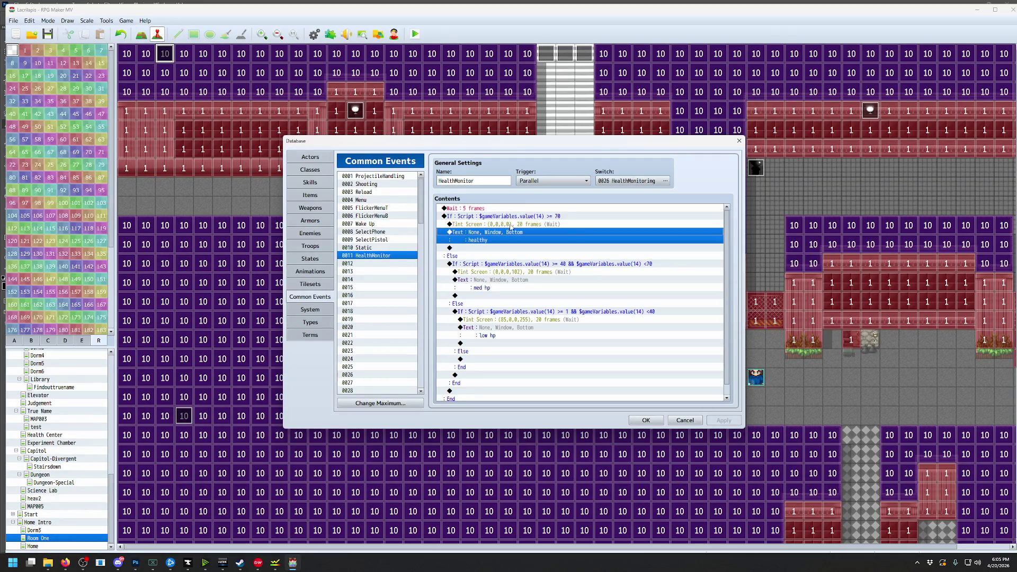
{"action": "left_click", "coordinate": [512, 224]}
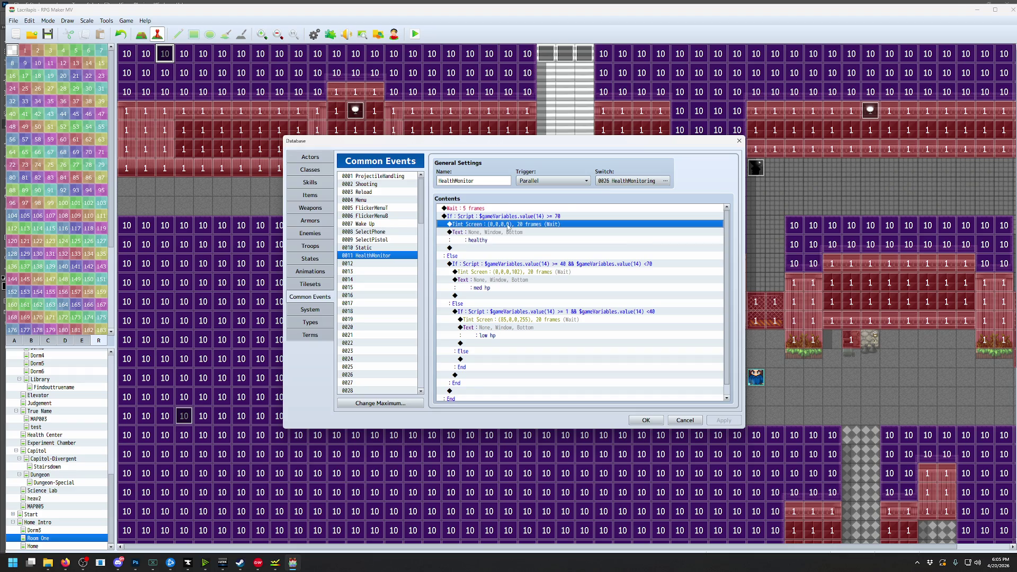
{"action": "key", "text": "Delete"}
{"action": "key", "text": "Delete"}
{"action": "left_click", "coordinate": [505, 248]}
{"action": "key", "text": "Delete"}
{"action": "key", "text": "Delete"}
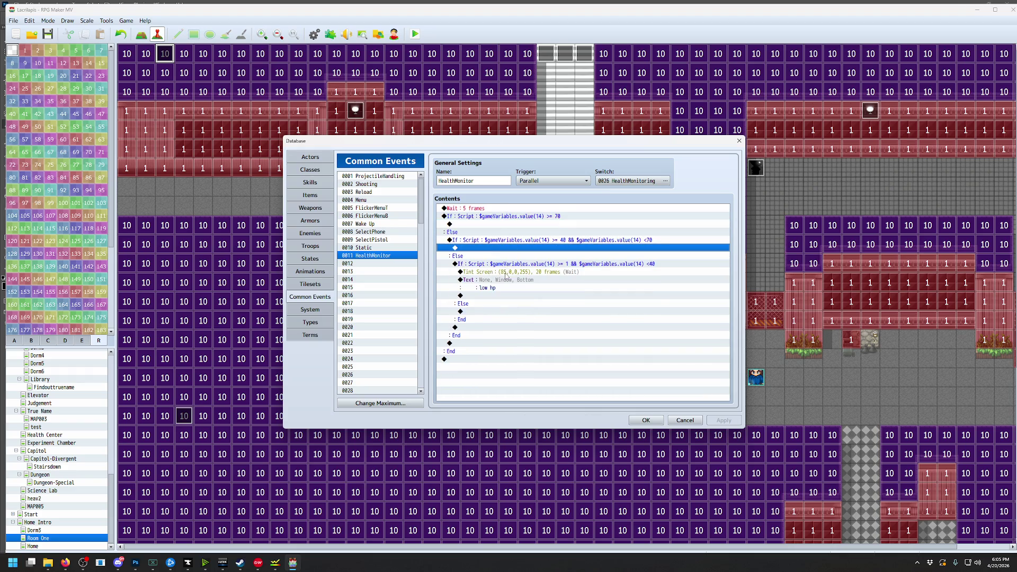
{"action": "left_click", "coordinate": [506, 273]}
{"action": "key", "text": "Delete"}
{"action": "key", "text": "Delete"}
Insert Erase Picture #15 into the top healthy HP branch
{"action": "left_click", "coordinate": [466, 217]}
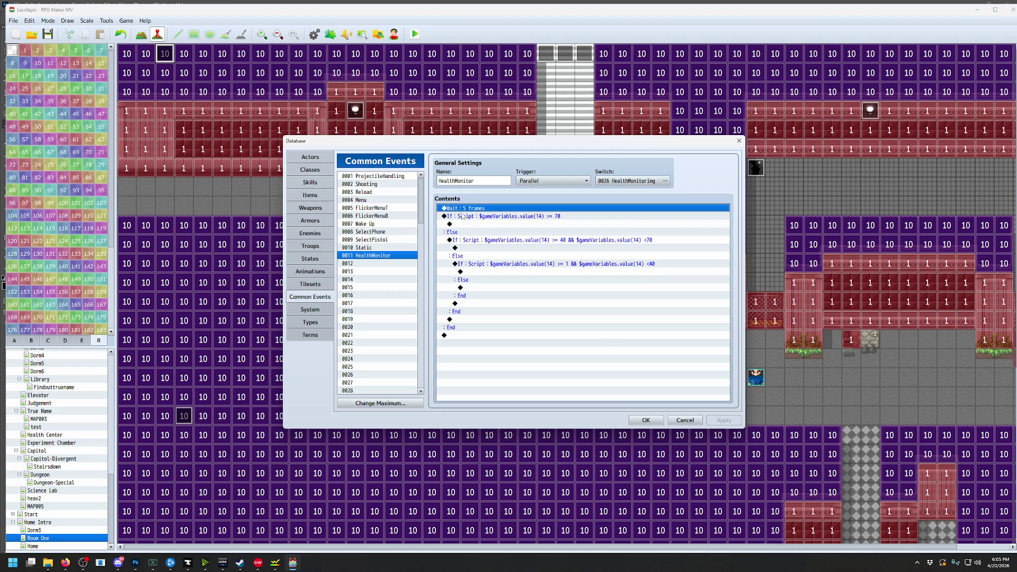
{"action": "left_click", "coordinate": [500, 224]}
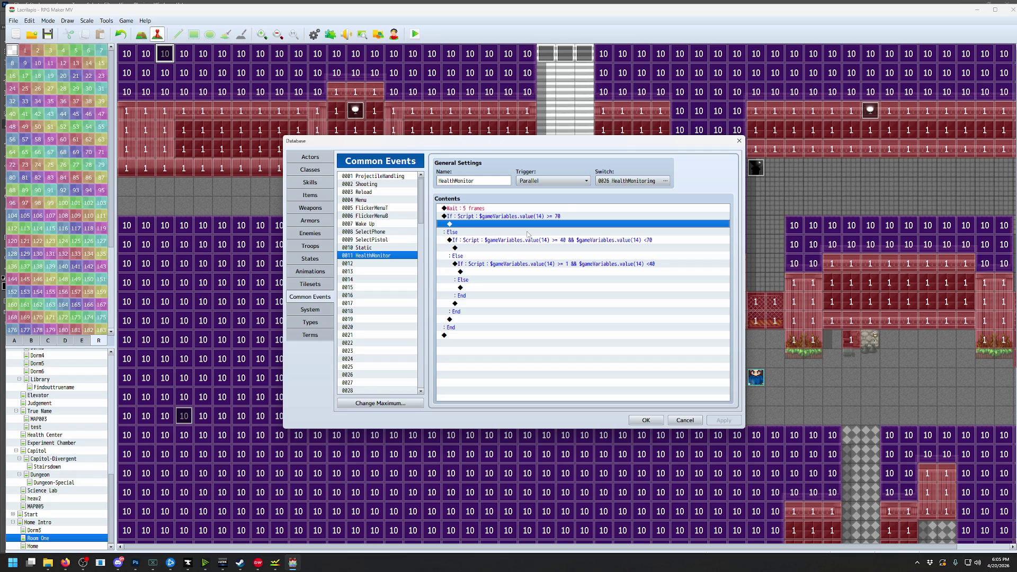
{"action": "double_click", "coordinate": [521, 225]}
{"action": "left_click", "coordinate": [503, 180]}
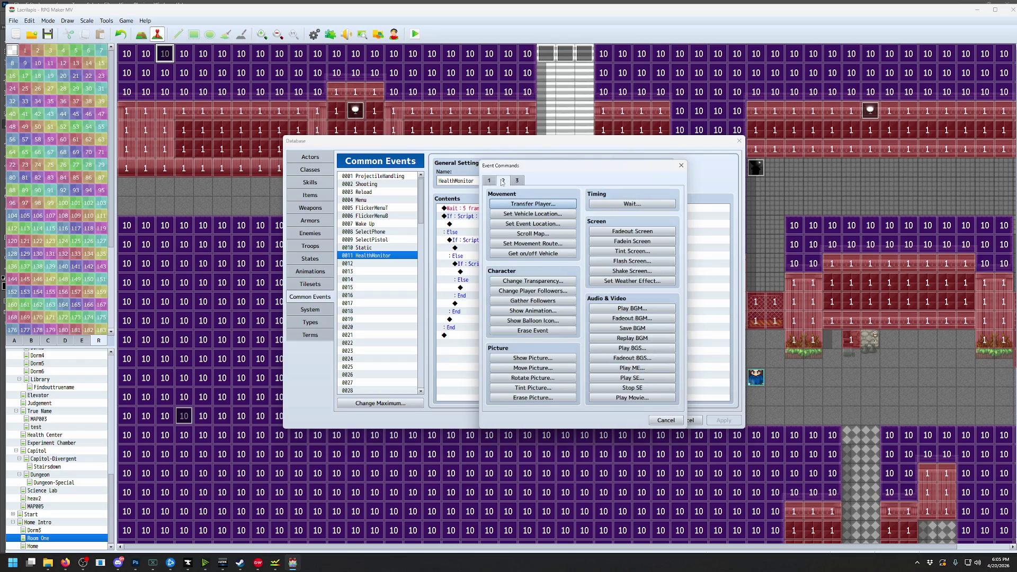
{"action": "left_click", "coordinate": [535, 398]}
{"action": "left_click", "coordinate": [566, 317]}
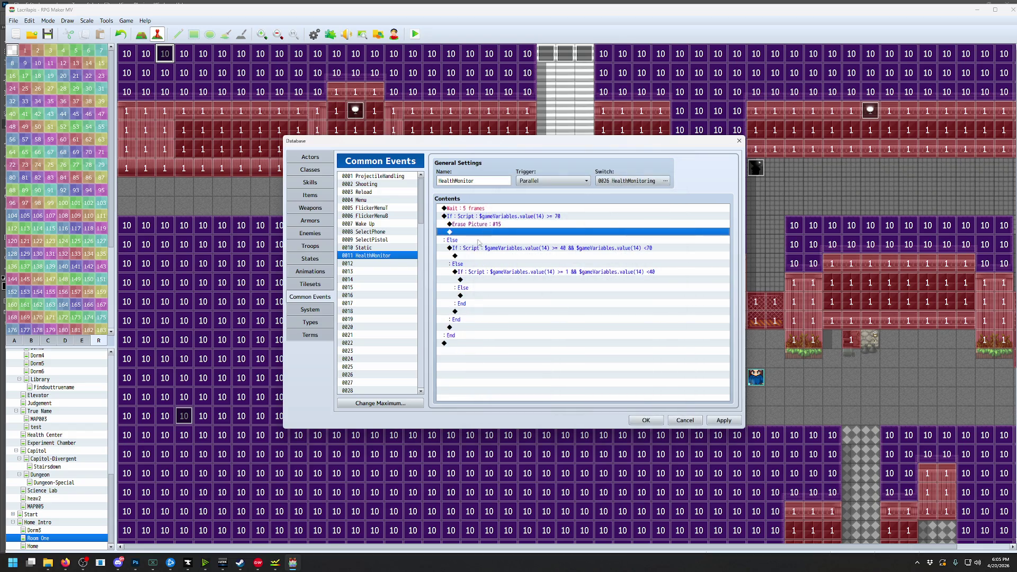
{"action": "left_click", "coordinate": [476, 257]}
{"action": "double_click", "coordinate": [572, 255]}
Add Show Picture #15 with the MedHP image to the mid-HP branch
{"action": "left_click", "coordinate": [551, 359]}
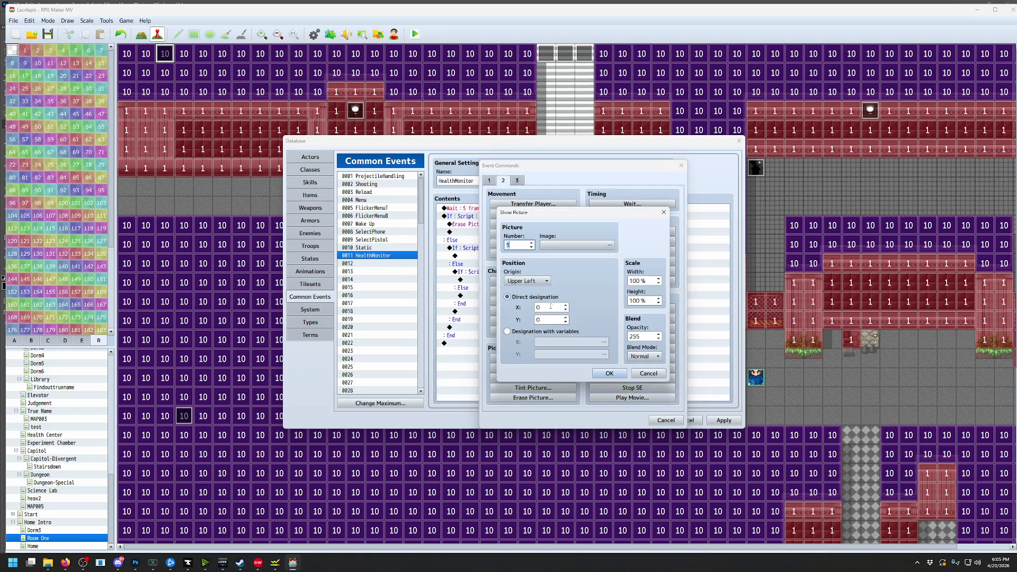
{"action": "double_click", "coordinate": [573, 249]}
{"action": "left_click_drag", "start_coordinate": [519, 257], "coordinate": [518, 270]}
{"action": "left_click", "coordinate": [468, 235]}
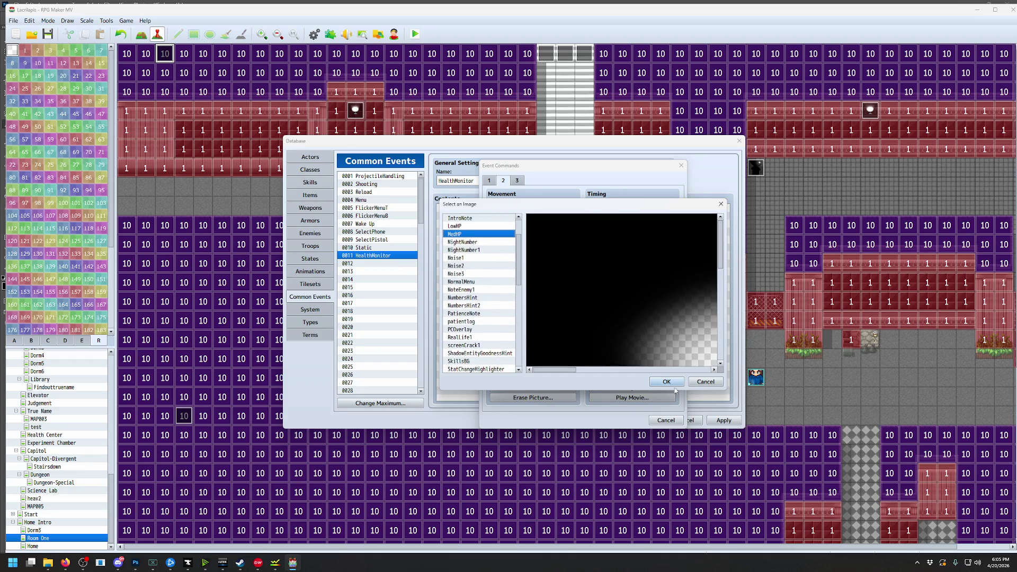
{"action": "left_click", "coordinate": [668, 382]}
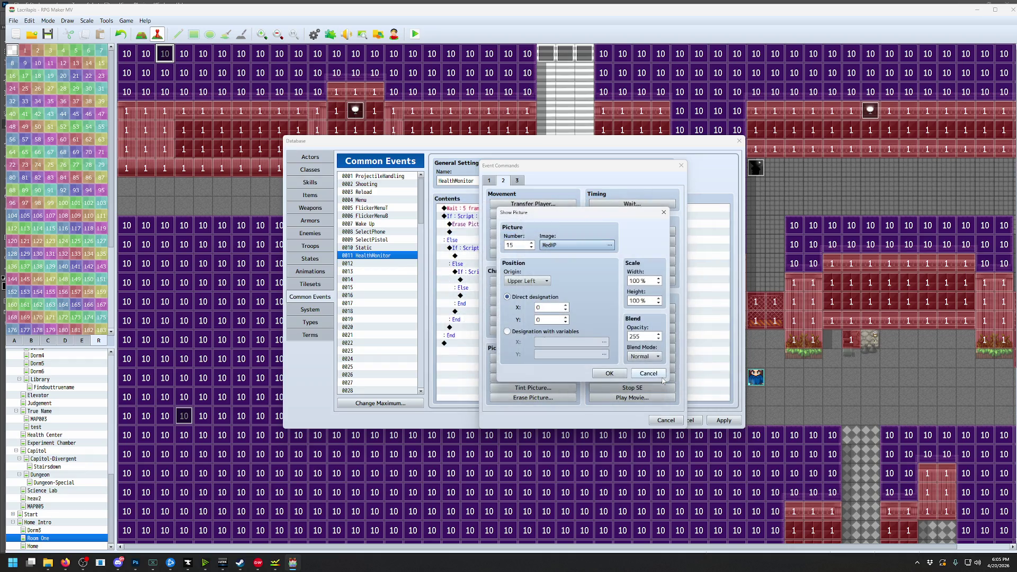
{"action": "left_click", "coordinate": [610, 373]}
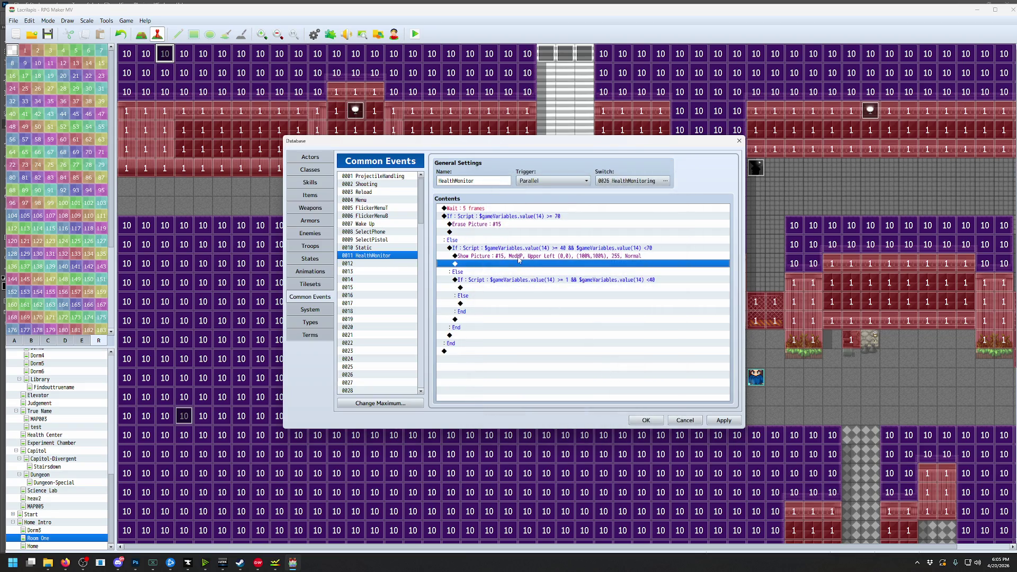
Copy that picture command into the lowest-HP branch with image LowHP, then save and playtest
{"action": "left_click", "coordinate": [518, 259]}
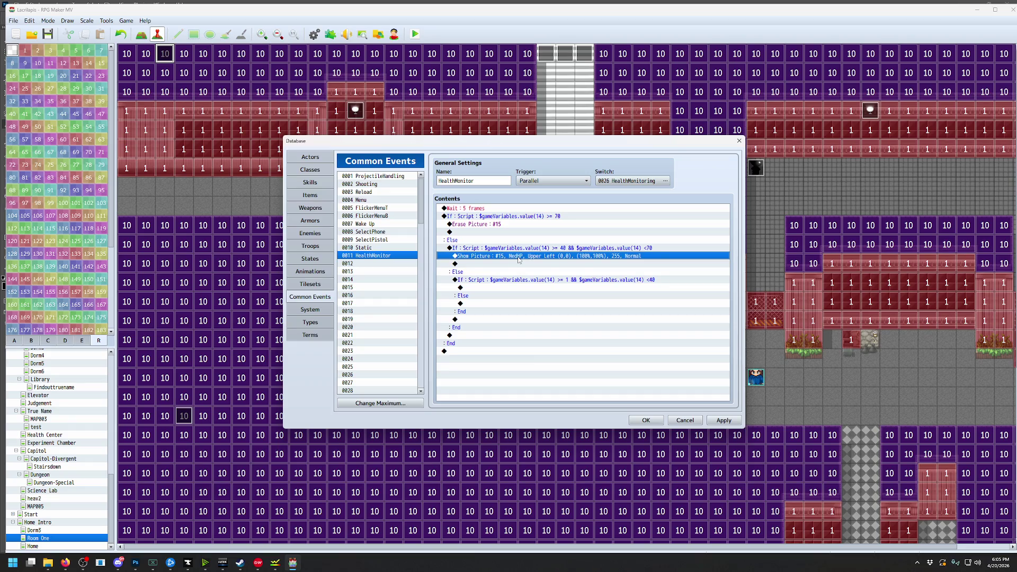
{"action": "key", "text": "ctrl+c"}
{"action": "left_click", "coordinate": [476, 289]}
{"action": "key", "text": "ctrl+v"}
{"action": "double_click", "coordinate": [507, 289]}
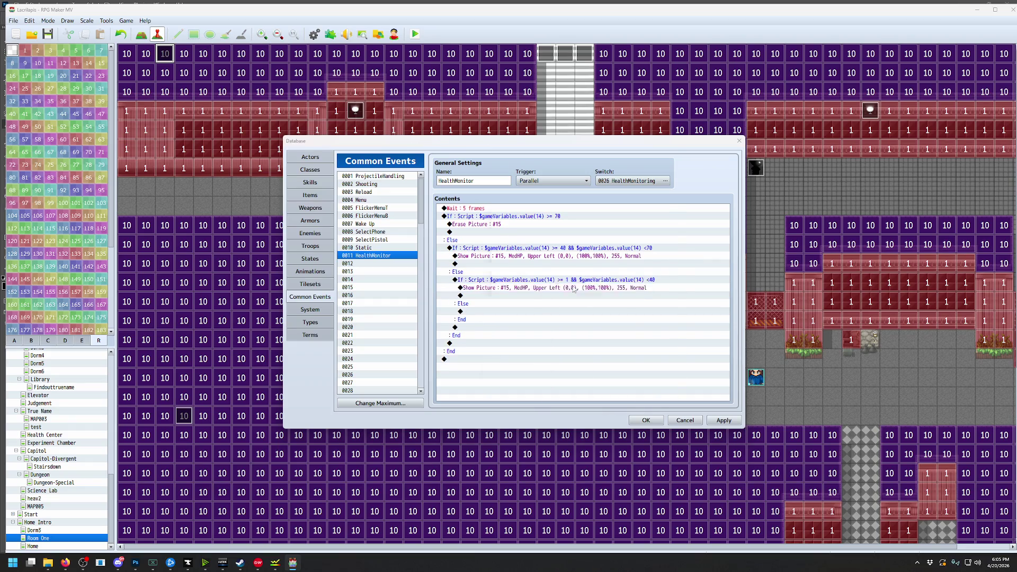
{"action": "left_click", "coordinate": [554, 247]}
{"action": "key", "text": "Up"}
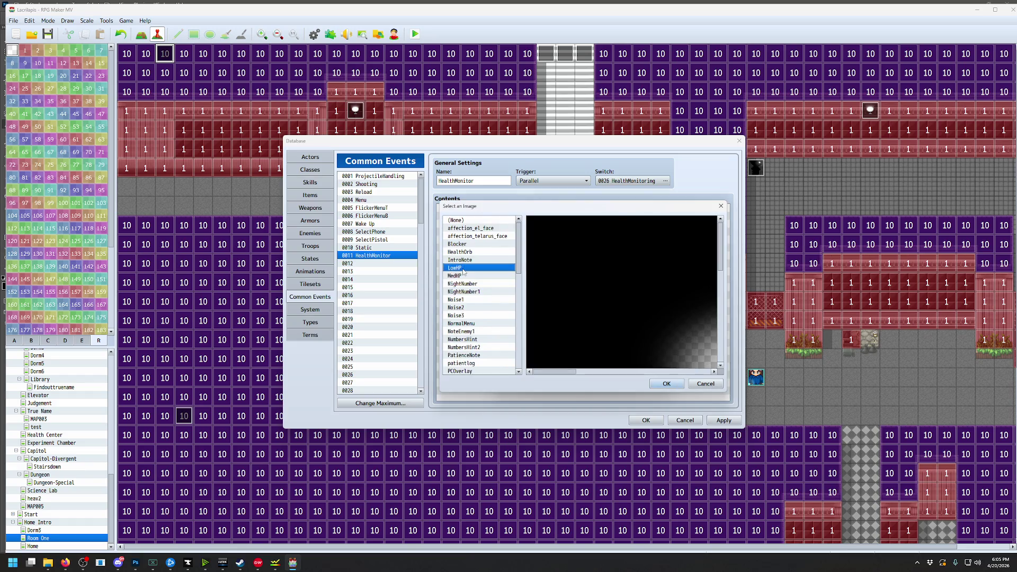
{"action": "left_click", "coordinate": [667, 385]}
{"action": "left_click", "coordinate": [610, 375]}
{"action": "left_click", "coordinate": [646, 420]}
{"action": "left_click", "coordinate": [480, 300]}
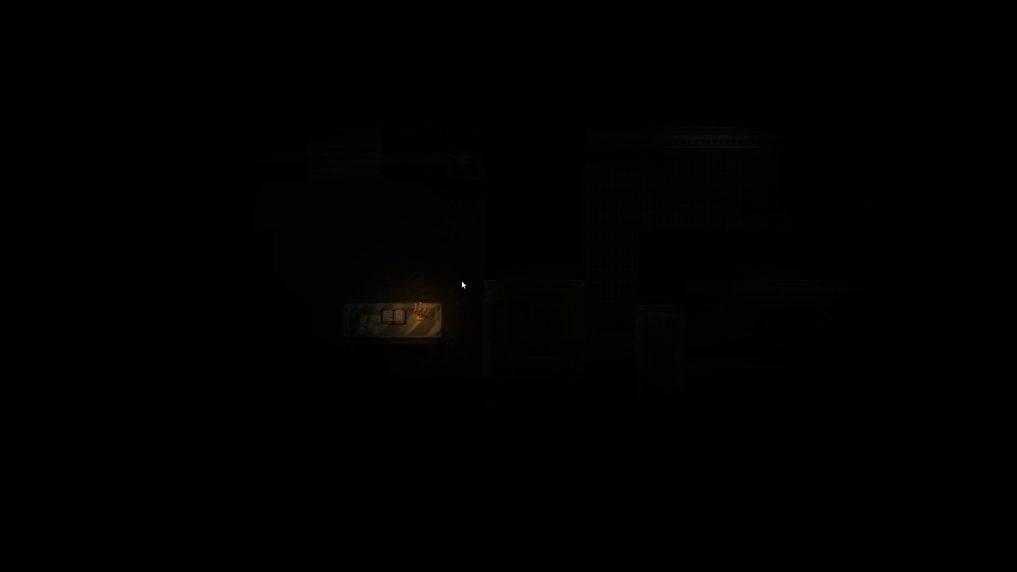
Close the running playtest and return to Adobe Photoshop
{"action": "key", "text": "alt+F4"}
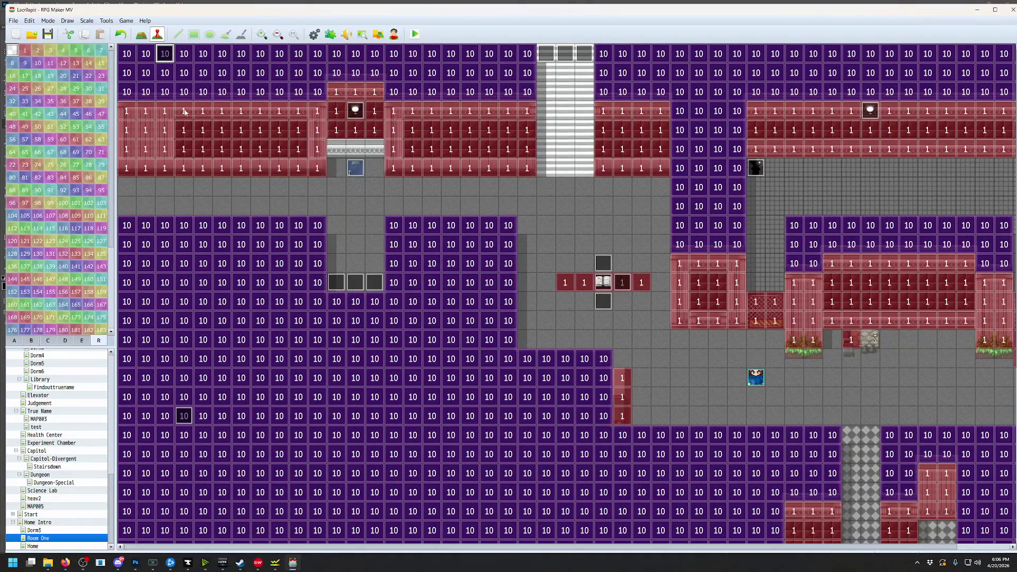
{"action": "mouse_move", "coordinate": [276, 565]}
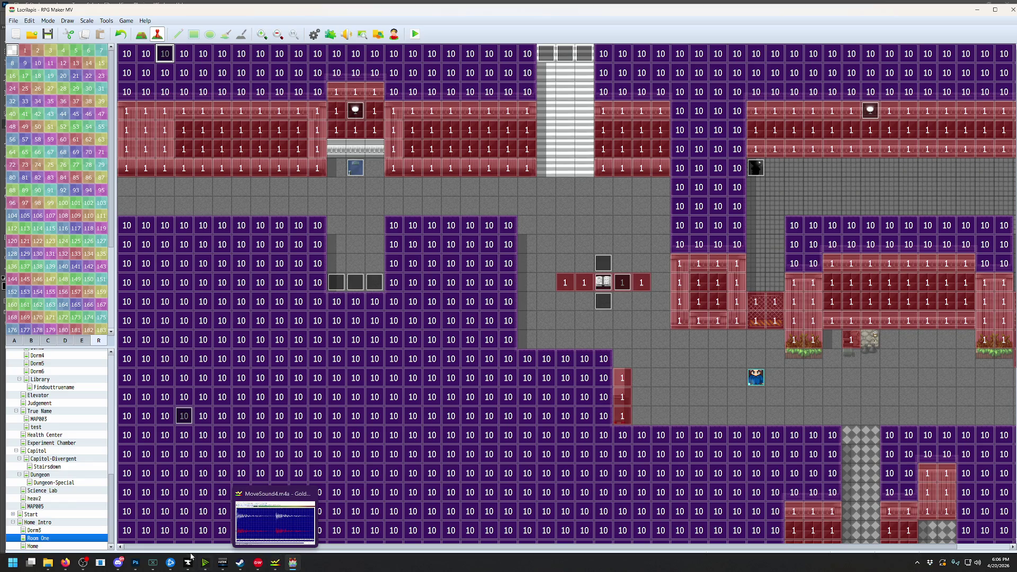
{"action": "left_click", "coordinate": [136, 563]}
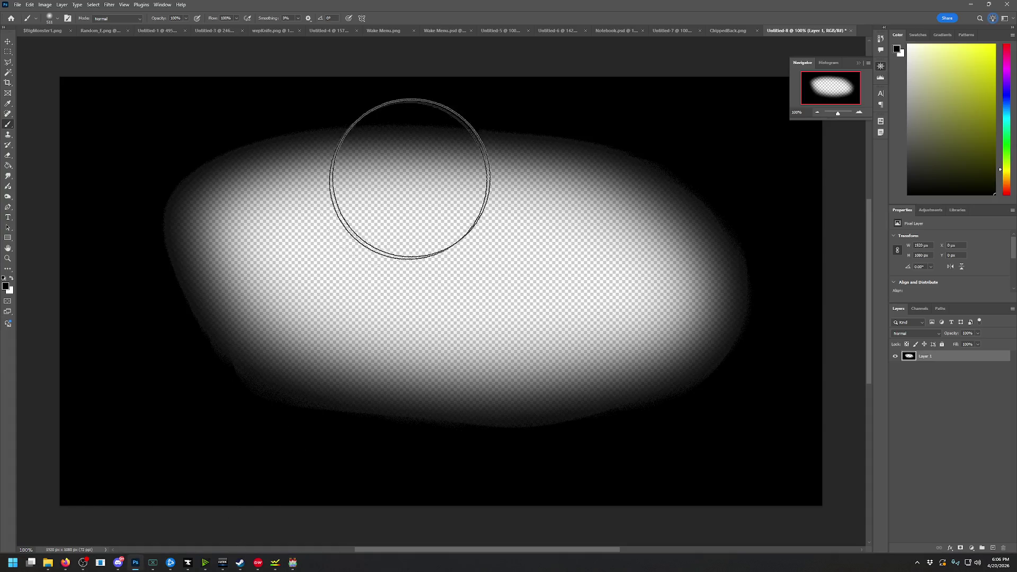
Create a new blank transparent document and set the foreground colour to #8b0000
{"action": "left_click", "coordinate": [20, 5]}
{"action": "left_click", "coordinate": [24, 15]}
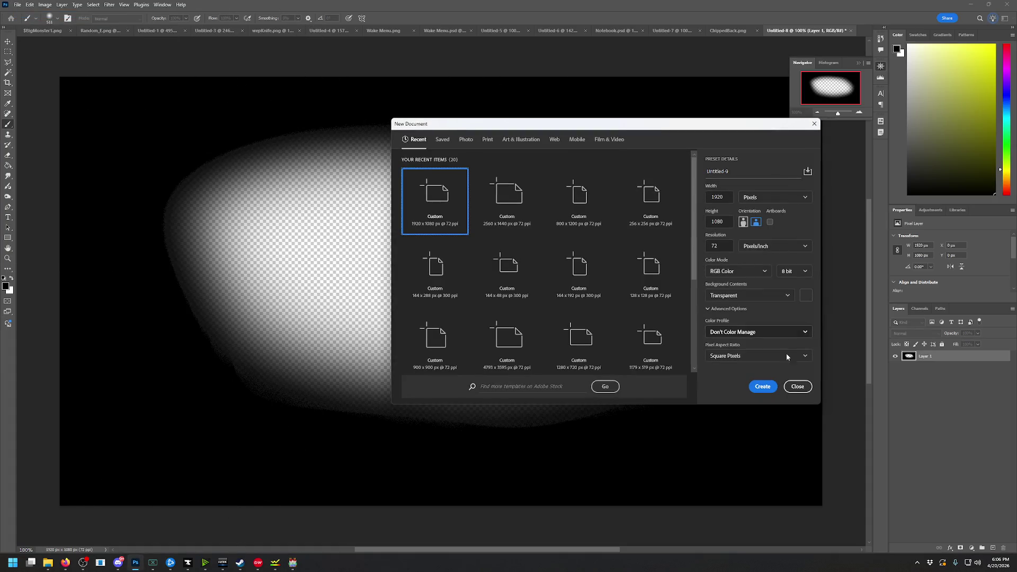
{"action": "left_click", "coordinate": [768, 387]}
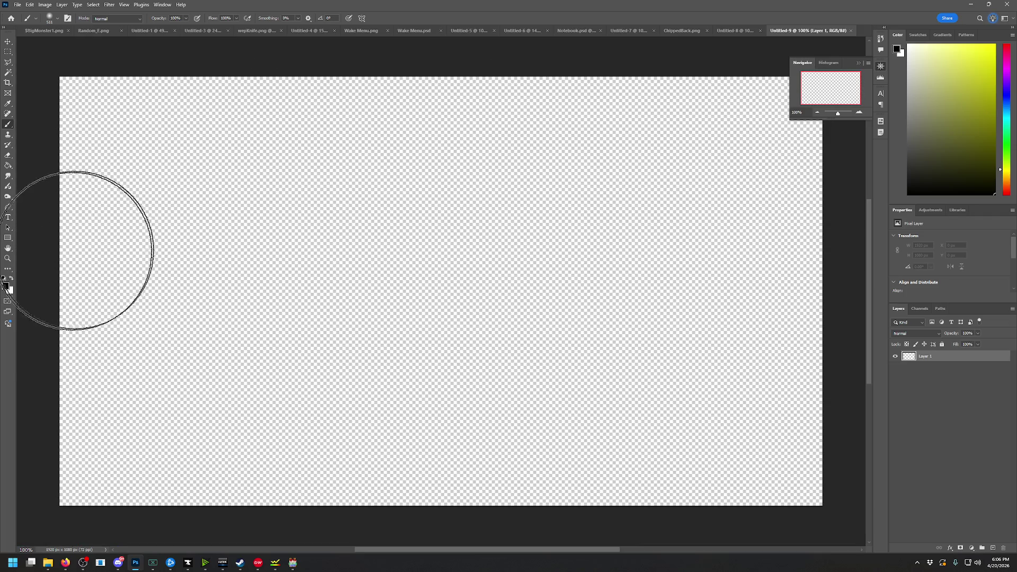
{"action": "left_click", "coordinate": [6, 287]}
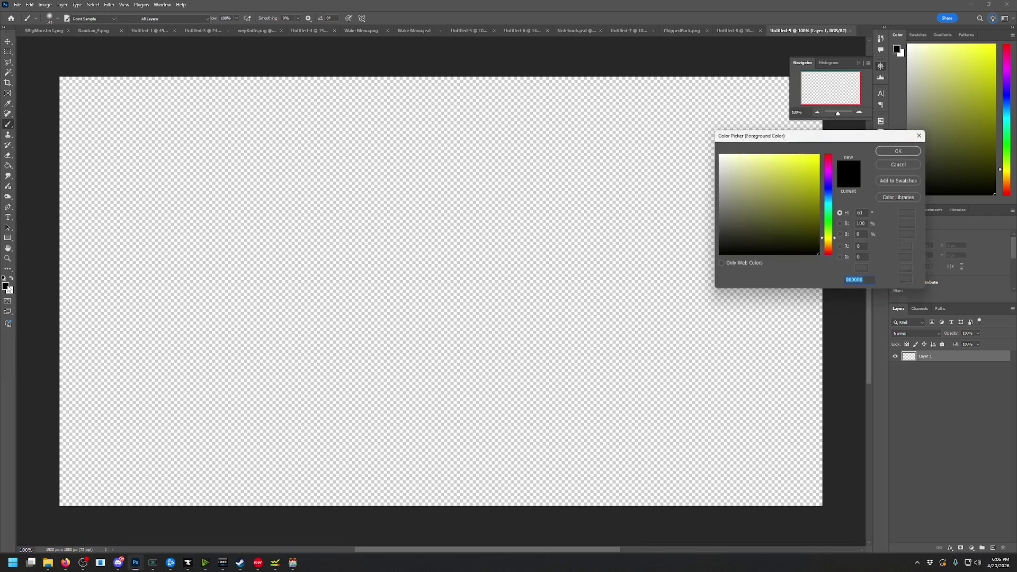
{"action": "type", "text": "8b0000"}
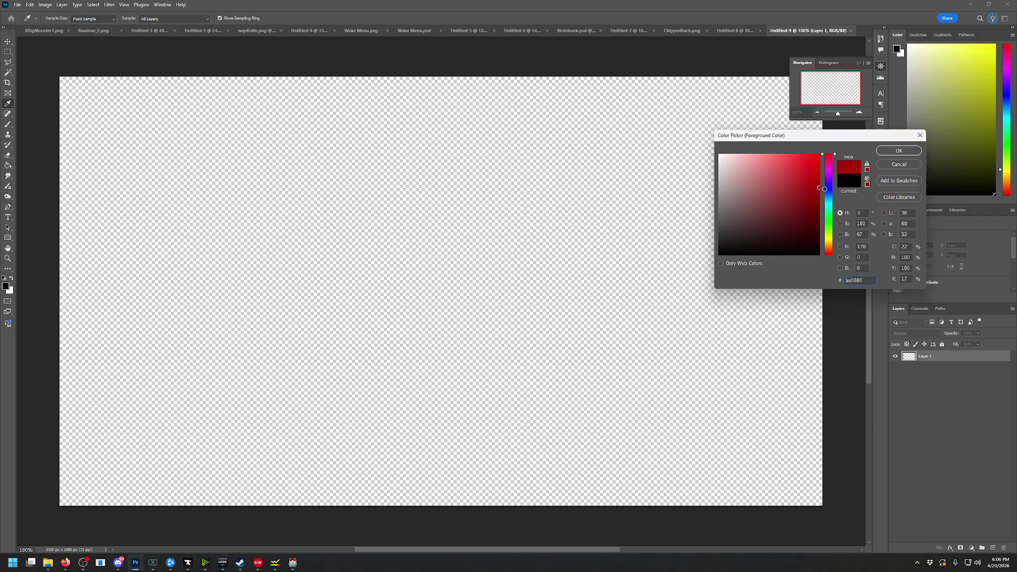
{"action": "left_click", "coordinate": [899, 151]}
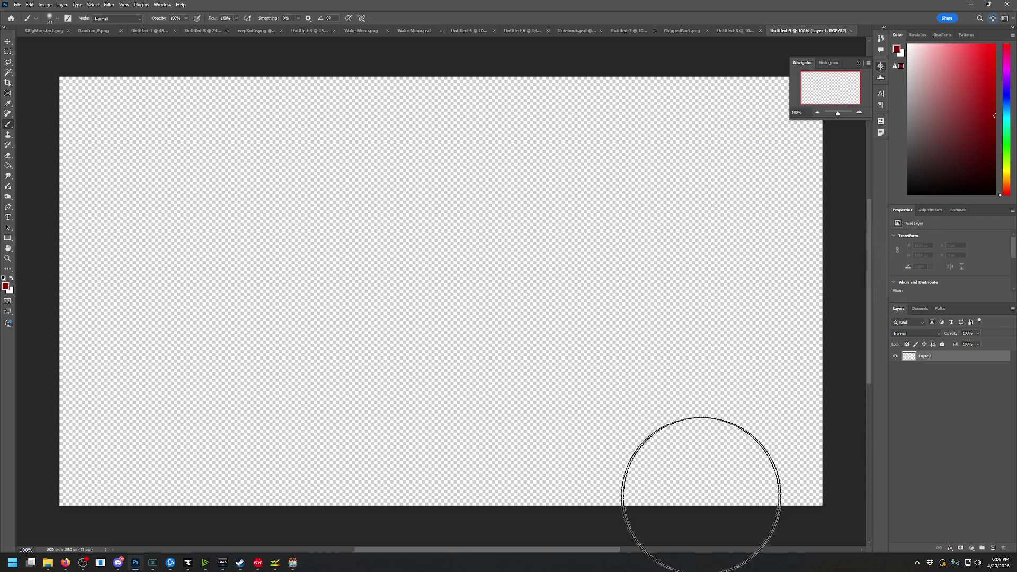
Enlarge the brush and paint a dark red test stroke, then undo it
{"action": "right_click", "coordinate": [811, 445]}
{"action": "left_click_drag", "start_coordinate": [815, 430], "coordinate": [815, 430]}
{"action": "left_click_drag", "start_coordinate": [743, 495], "coordinate": [761, 461]}
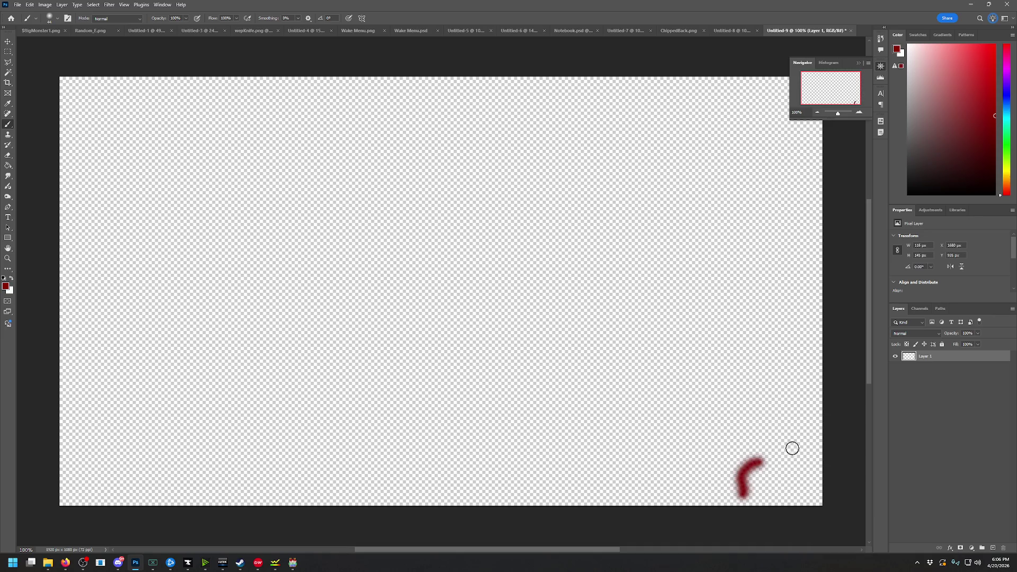
{"action": "key", "text": "ctrl+z"}
{"action": "right_click", "coordinate": [771, 363]}
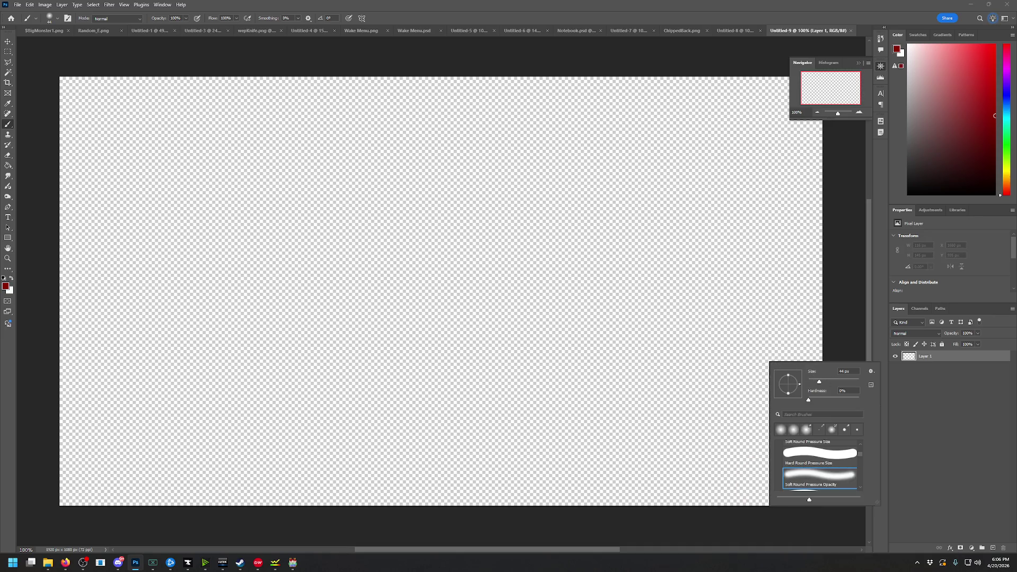
{"action": "key", "text": "Escape"}
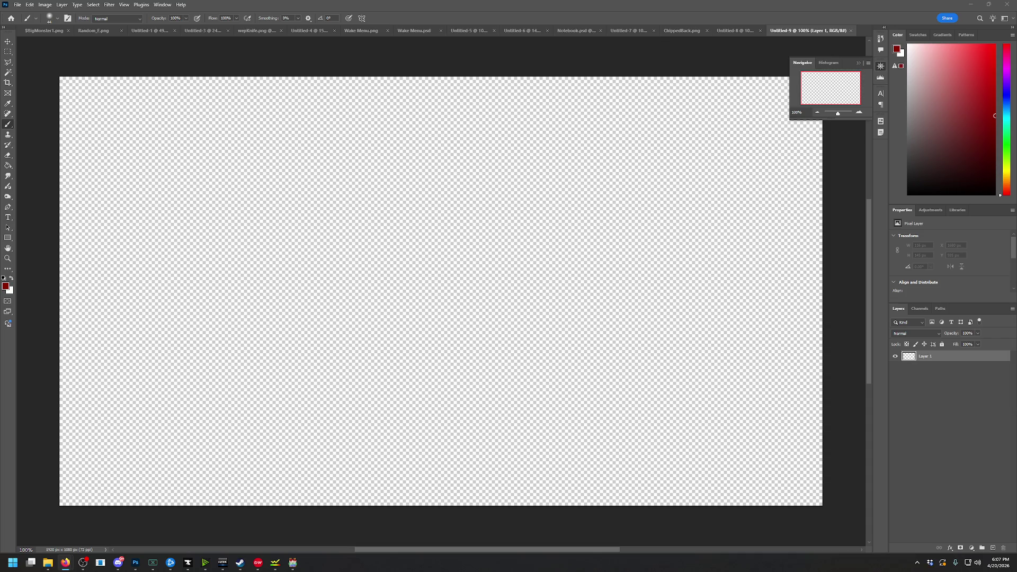
Open BloodOverlay.png from the RPG - Copy folder
{"action": "left_click", "coordinate": [22, 6]}
{"action": "left_click", "coordinate": [24, 24]}
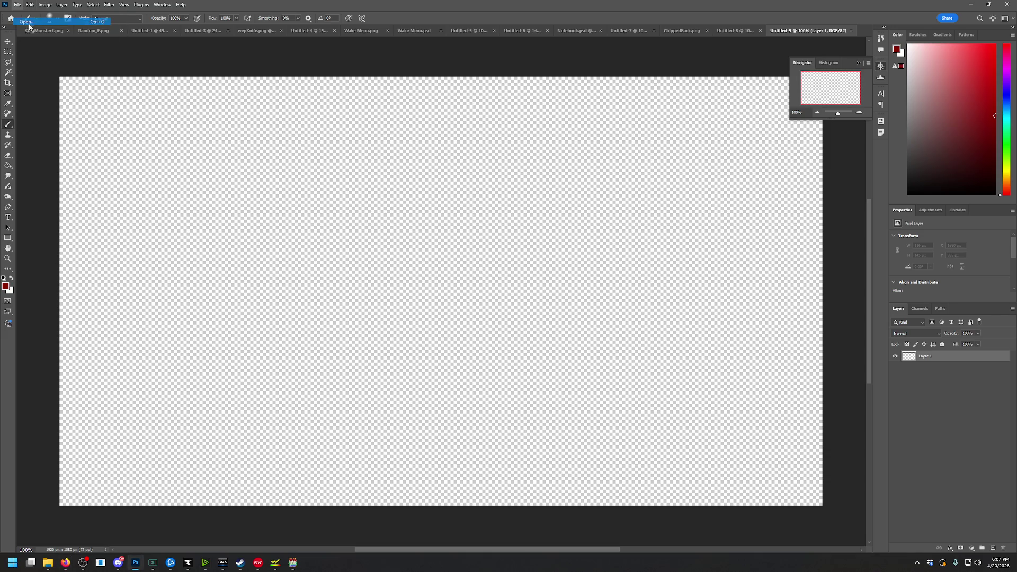
{"action": "left_click", "coordinate": [514, 125]}
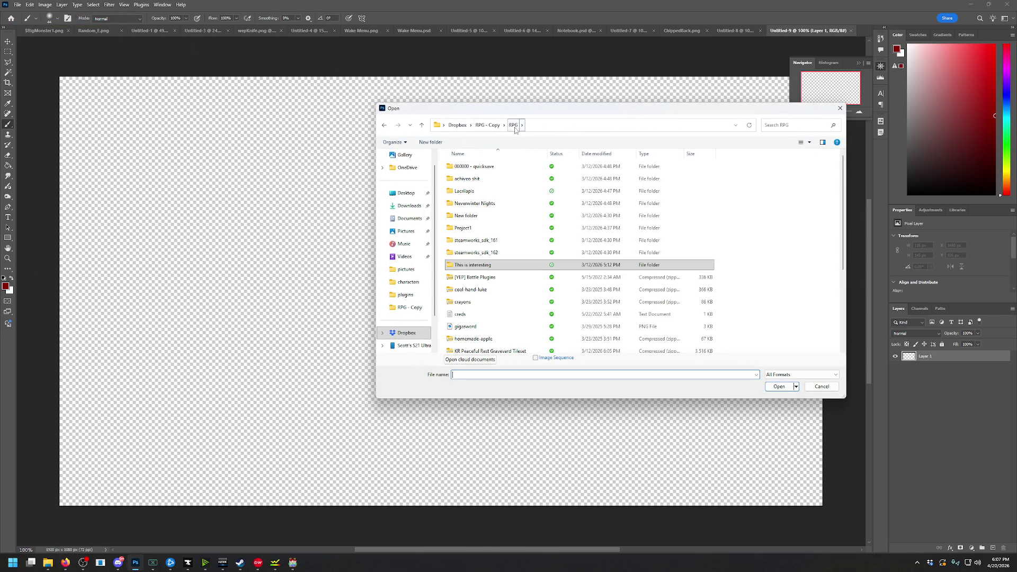
{"action": "scroll", "coordinate": [519, 236], "scroll_direction": "down", "scroll_amount": 3}
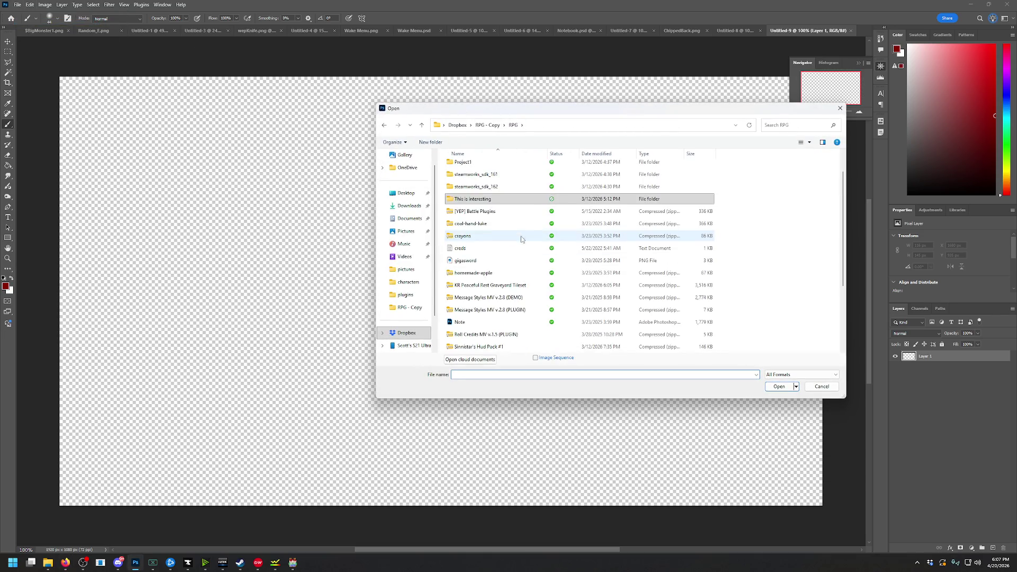
{"action": "left_click", "coordinate": [488, 125]}
{"action": "scroll", "coordinate": [515, 263], "scroll_direction": "down", "scroll_amount": 4}
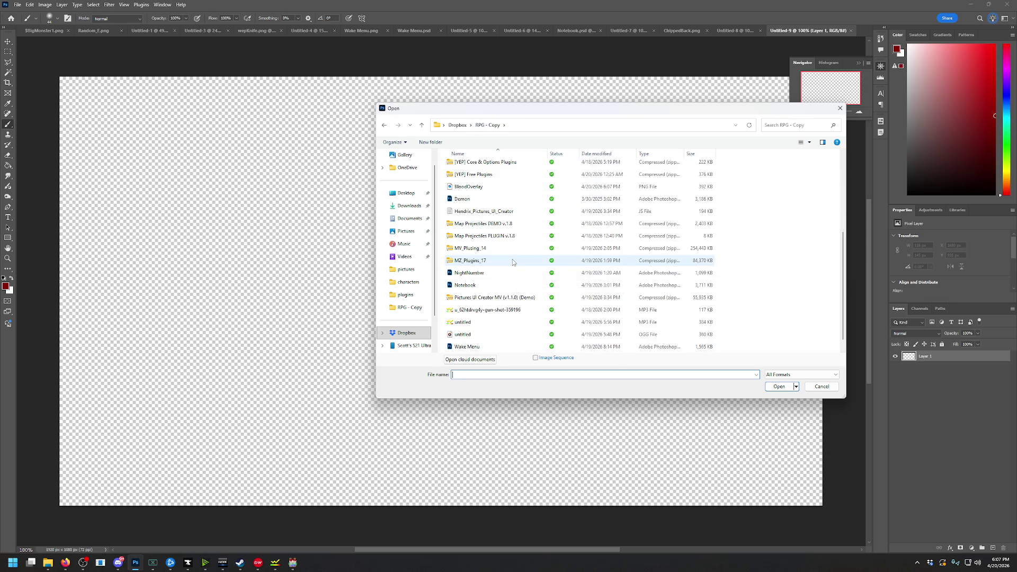
{"action": "double_click", "coordinate": [470, 187]}
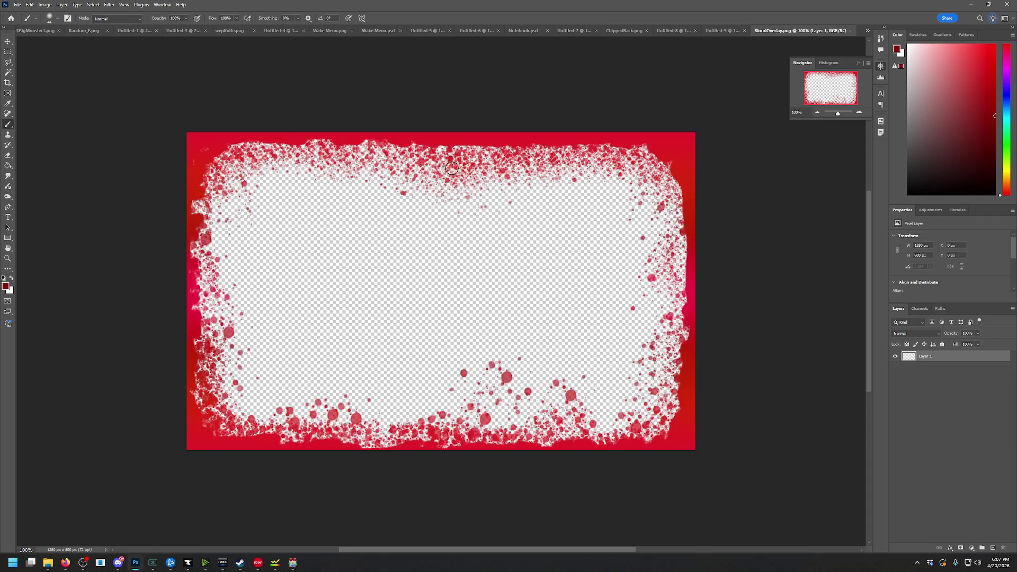
Copy the whole blood overlay and paste it into Untitled-9
{"action": "key", "text": "ctrl+a"}
{"action": "key", "text": "ctrl+c"}
{"action": "left_click", "coordinate": [724, 30]}
{"action": "key", "text": "ctrl+v"}
Free Transform the pasted overlay so it stretches to fill the canvas
{"action": "left_click", "coordinate": [30, 5]}
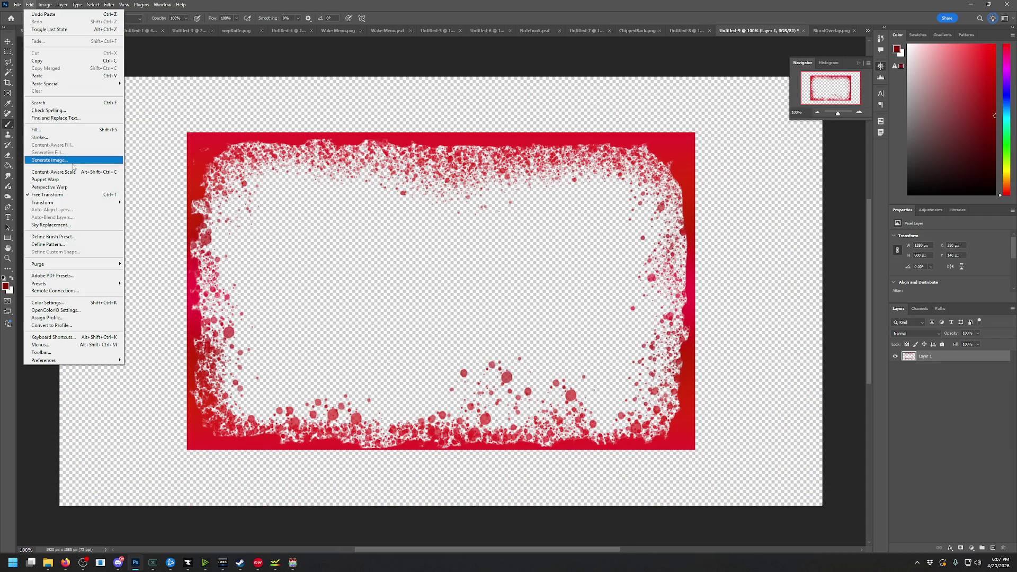
{"action": "left_click", "coordinate": [71, 196]}
{"action": "left_click_drag", "start_coordinate": [185, 133], "coordinate": [62, 54]}
{"action": "mouse_move", "coordinate": [694, 451]}
{"action": "left_mouse_down"}
{"action": "mouse_move", "coordinate": [831, 517]}
{"action": "mouse_move", "coordinate": [825, 530]}
{"action": "left_mouse_up"}
{"action": "left_click_drag", "start_coordinate": [812, 432], "coordinate": [807, 430]}
{"action": "left_click", "coordinate": [9, 44]}
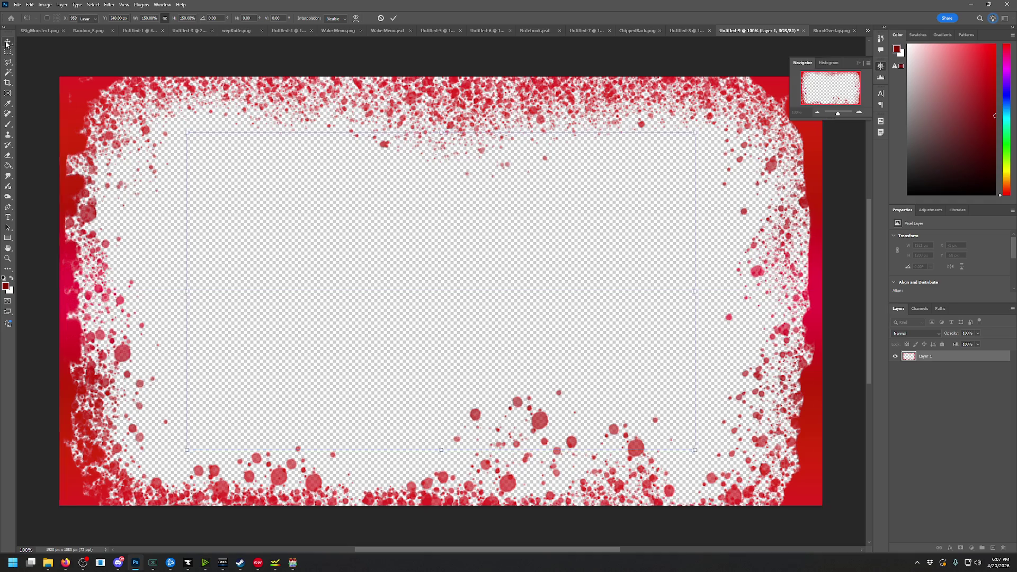
Quick Export the canvas as a PNG named MedHPBlood
{"action": "left_click", "coordinate": [18, 5]}
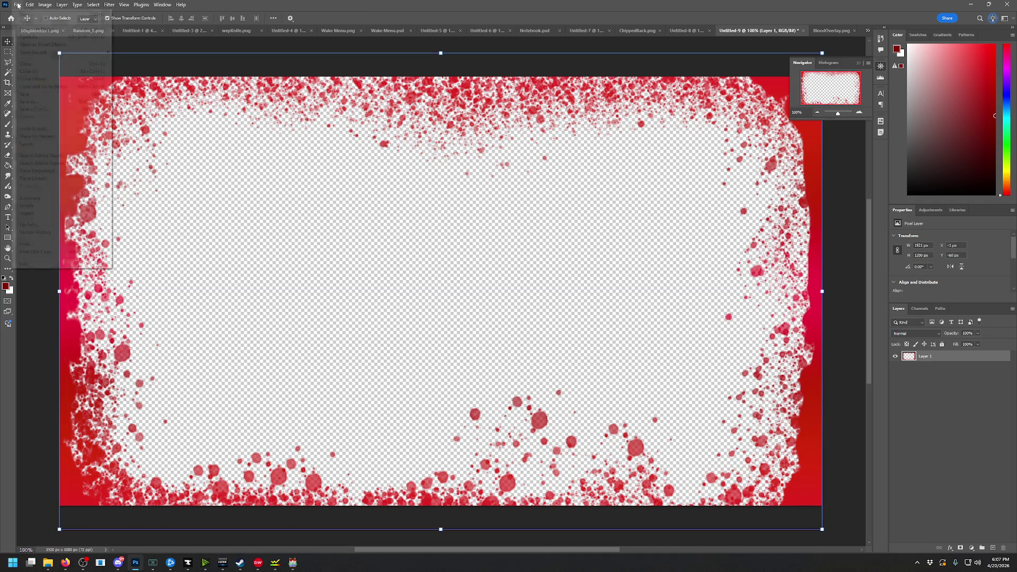
{"action": "mouse_move", "coordinate": [31, 144]}
{"action": "left_click", "coordinate": [138, 145]}
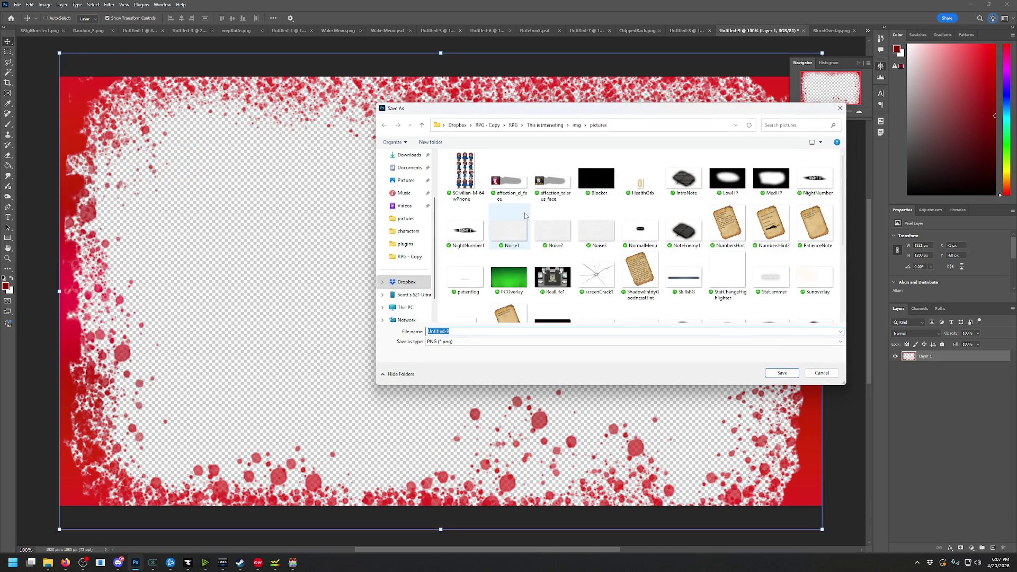
{"action": "type", "text": "MedHPBlood"}
{"action": "key", "text": "Return"}
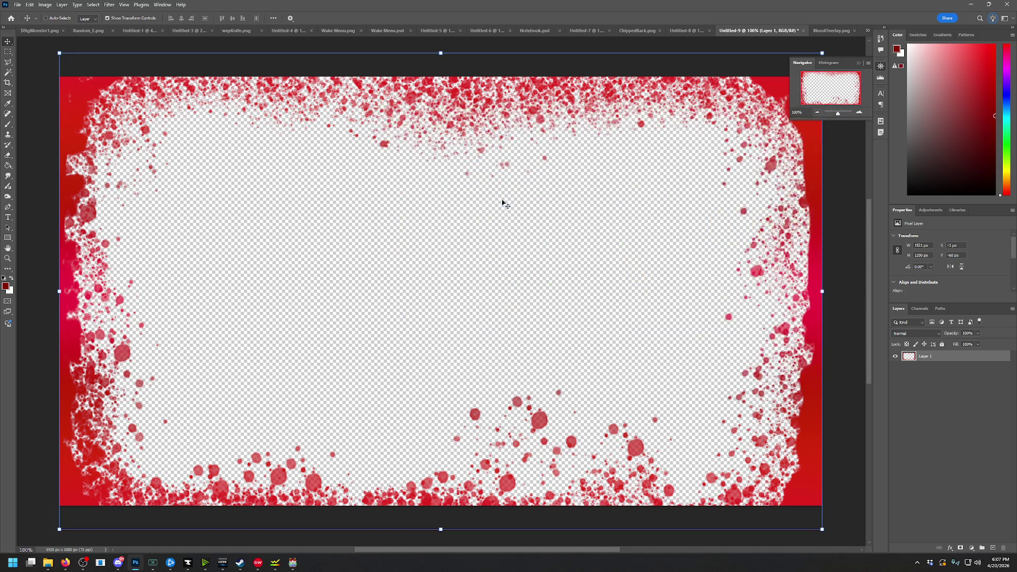
Bring RPG Maker MV forward and open the Database
{"action": "mouse_move", "coordinate": [295, 563]}
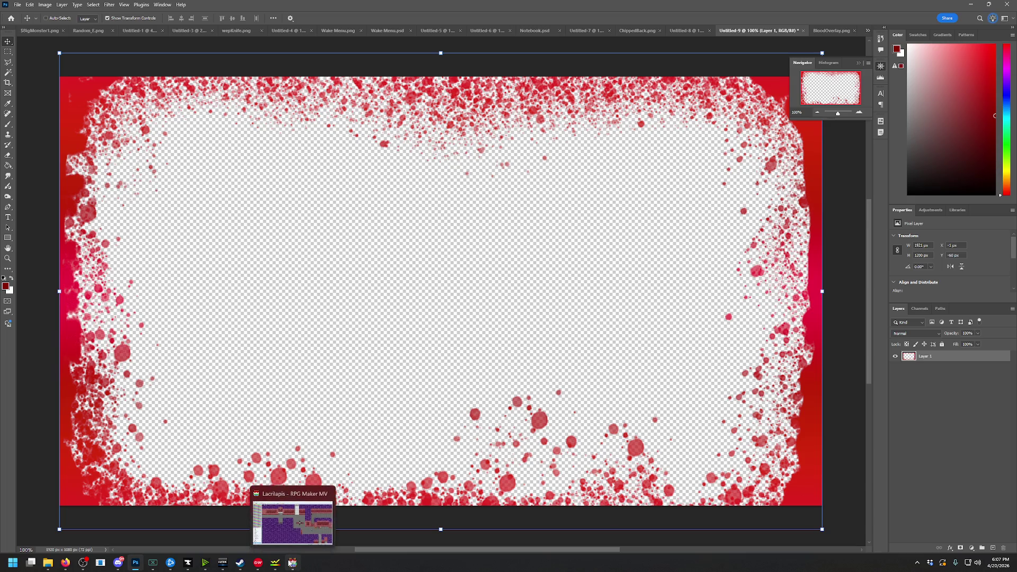
{"action": "left_click", "coordinate": [302, 530]}
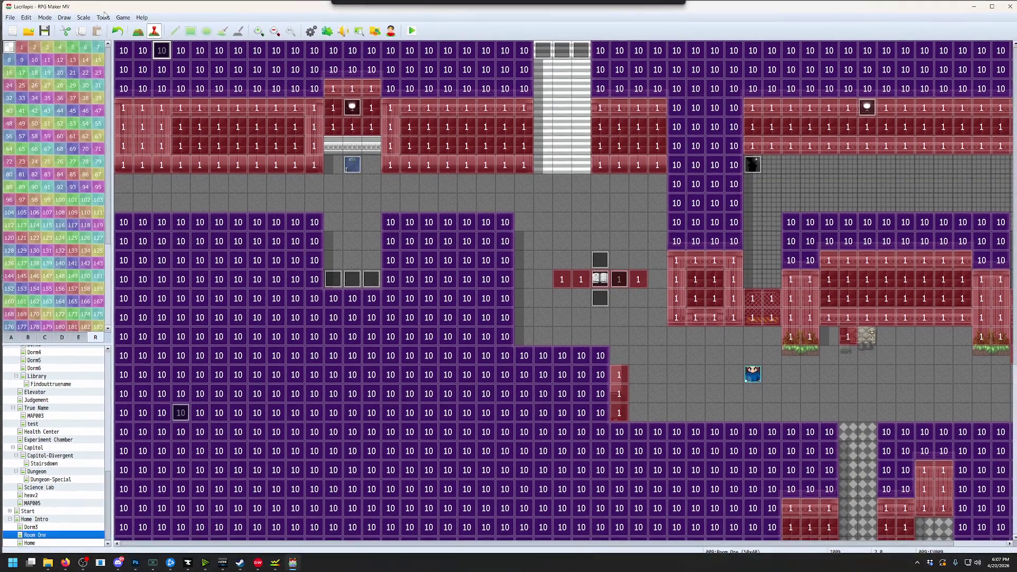
{"action": "left_click", "coordinate": [103, 17]}
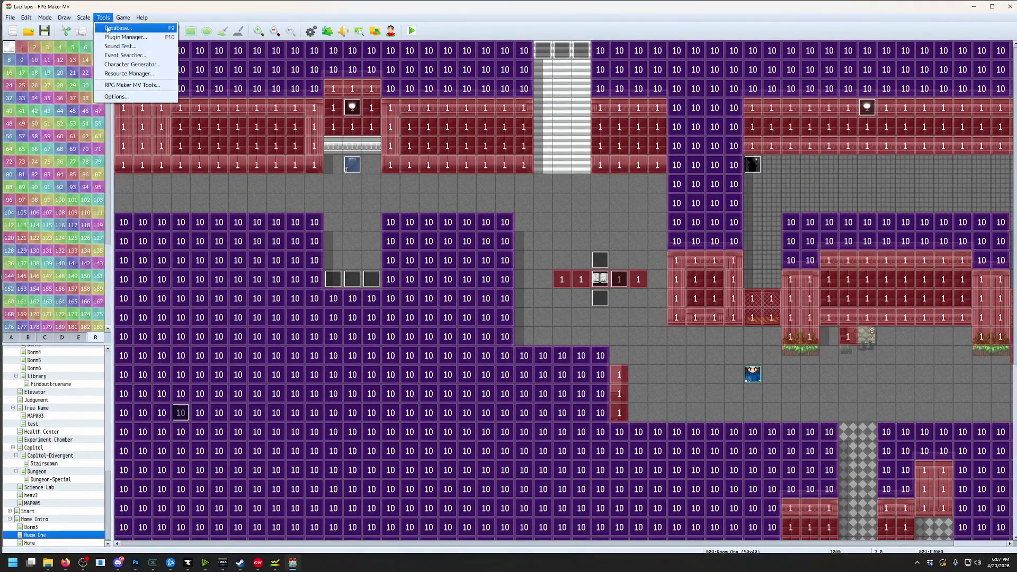
{"action": "left_click", "coordinate": [108, 28]}
Keep the MedHP image on the first Show Picture and set its blend mode to Multiply
{"action": "left_click", "coordinate": [512, 253]}
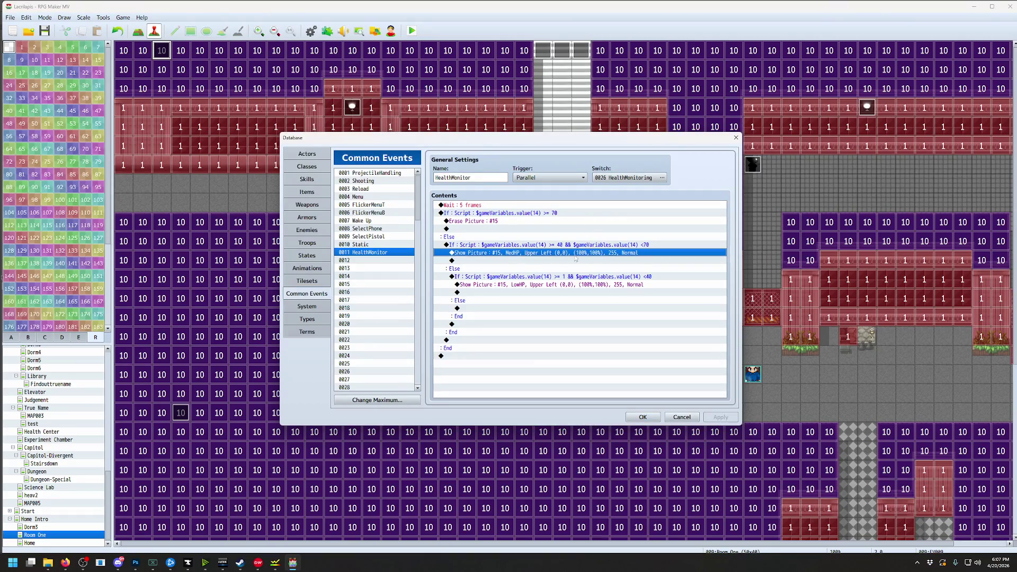
{"action": "double_click", "coordinate": [622, 253]}
{"action": "left_click", "coordinate": [576, 243]}
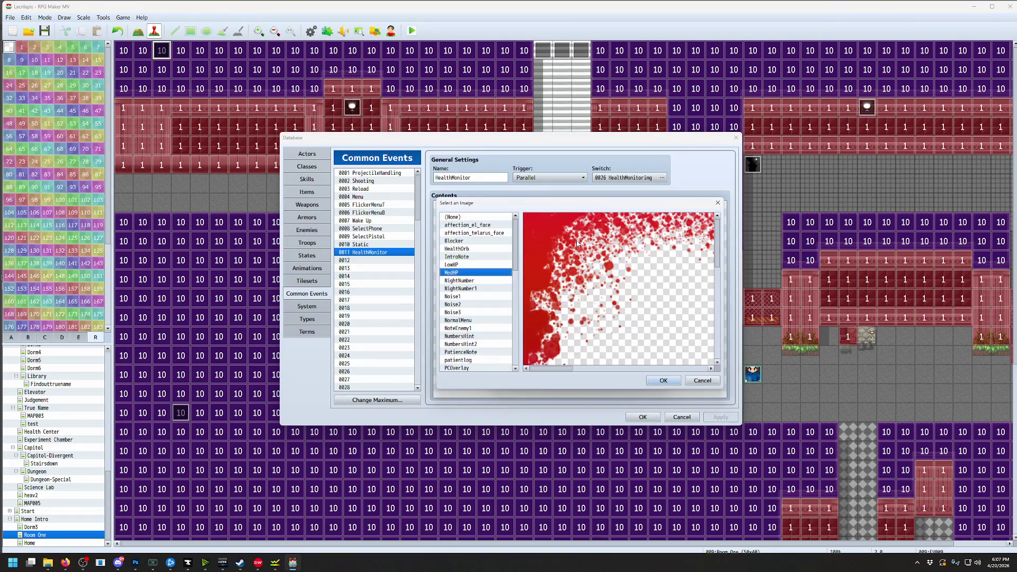
{"action": "left_click", "coordinate": [702, 380]}
{"action": "left_click", "coordinate": [642, 355]}
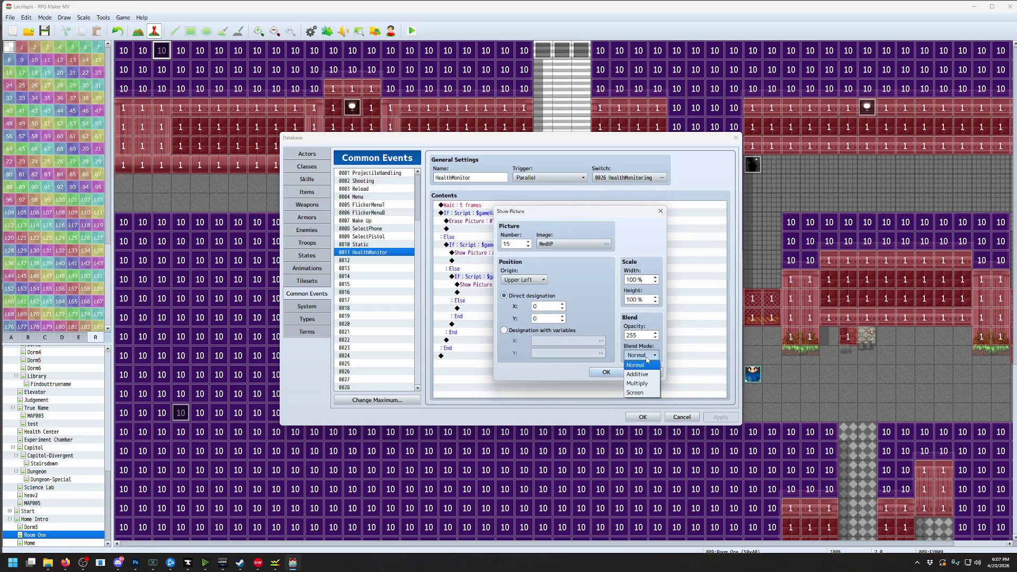
{"action": "left_click", "coordinate": [638, 383]}
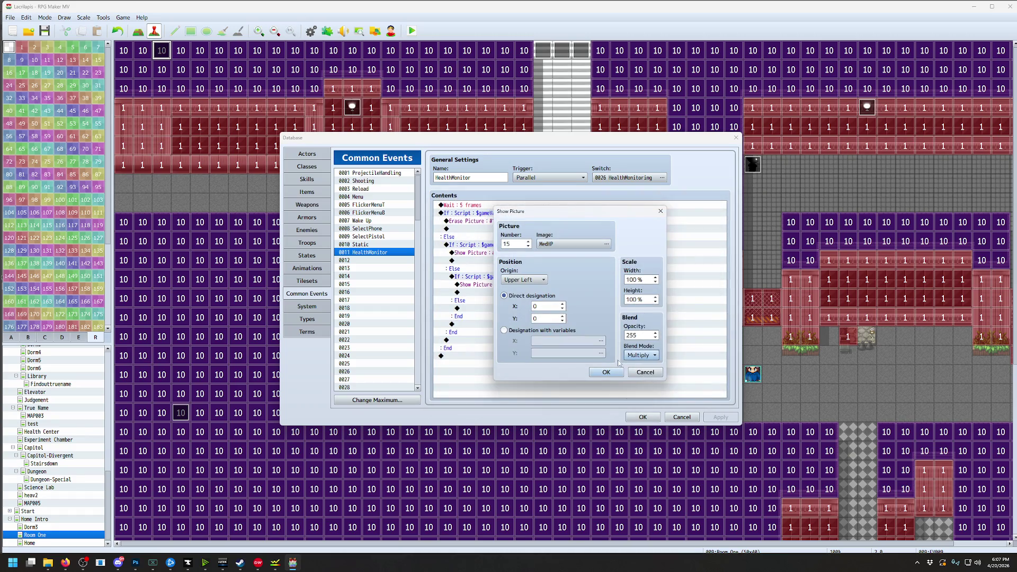
{"action": "left_click", "coordinate": [606, 372]}
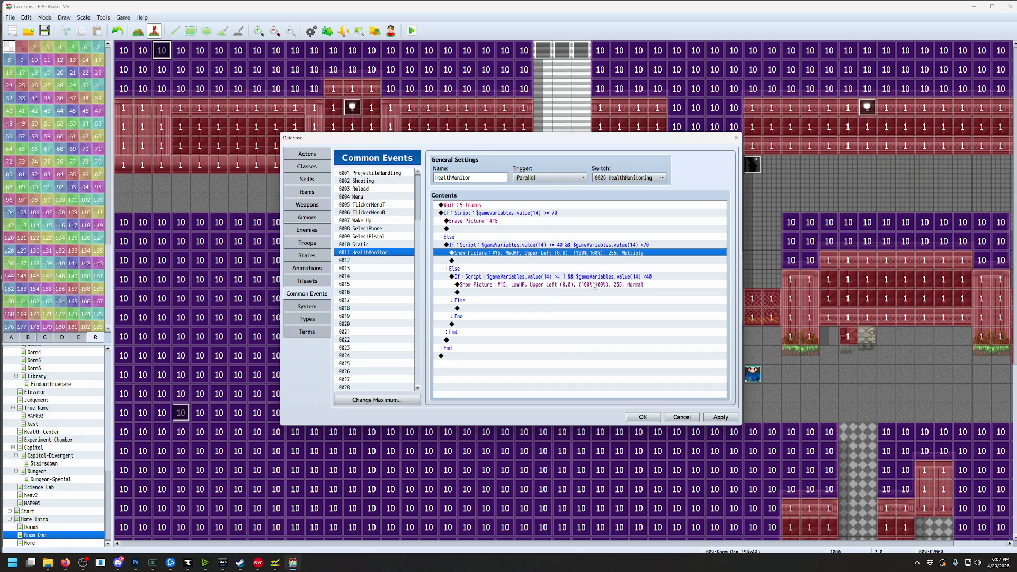
Change the LowHP Show Picture to the MedHP image with Multiply blend, then playtest
{"action": "left_click", "coordinate": [595, 286]}
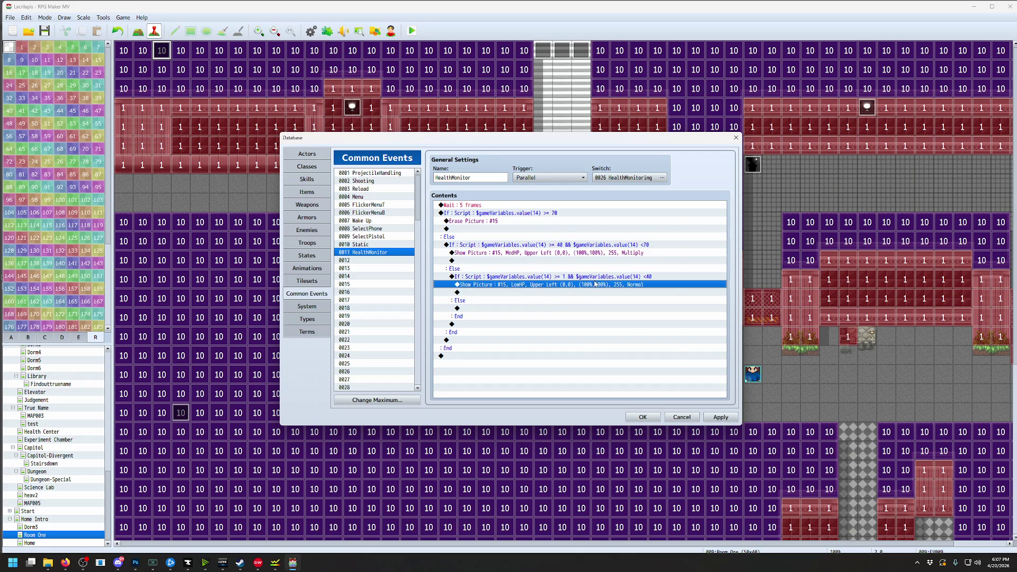
{"action": "double_click", "coordinate": [594, 285]}
{"action": "left_click", "coordinate": [557, 245]}
{"action": "left_click", "coordinate": [464, 272]}
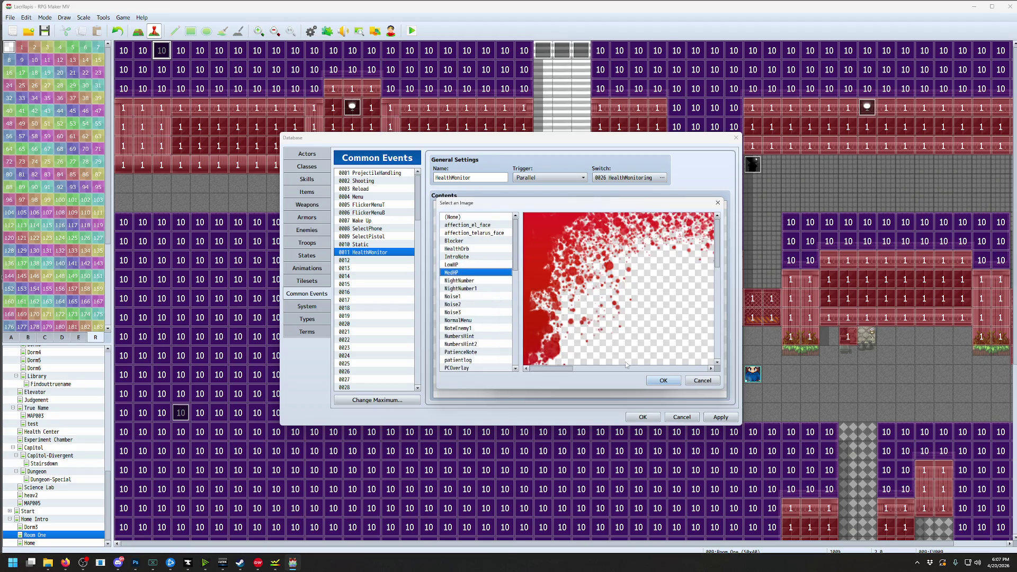
{"action": "left_click", "coordinate": [664, 381]}
{"action": "left_click", "coordinate": [642, 355]}
{"action": "left_click", "coordinate": [637, 383]}
{"action": "left_click", "coordinate": [606, 373]}
{"action": "left_click", "coordinate": [642, 417]}
{"action": "left_click", "coordinate": [411, 31]}
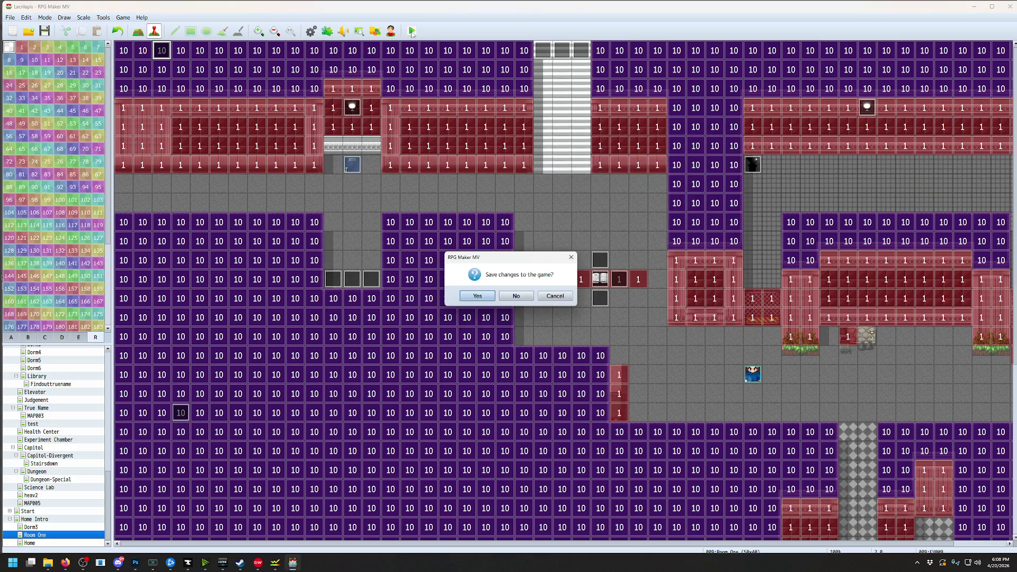
Save, walk the player right, down and left in the playtest, then close it
{"action": "left_click", "coordinate": [476, 298]}
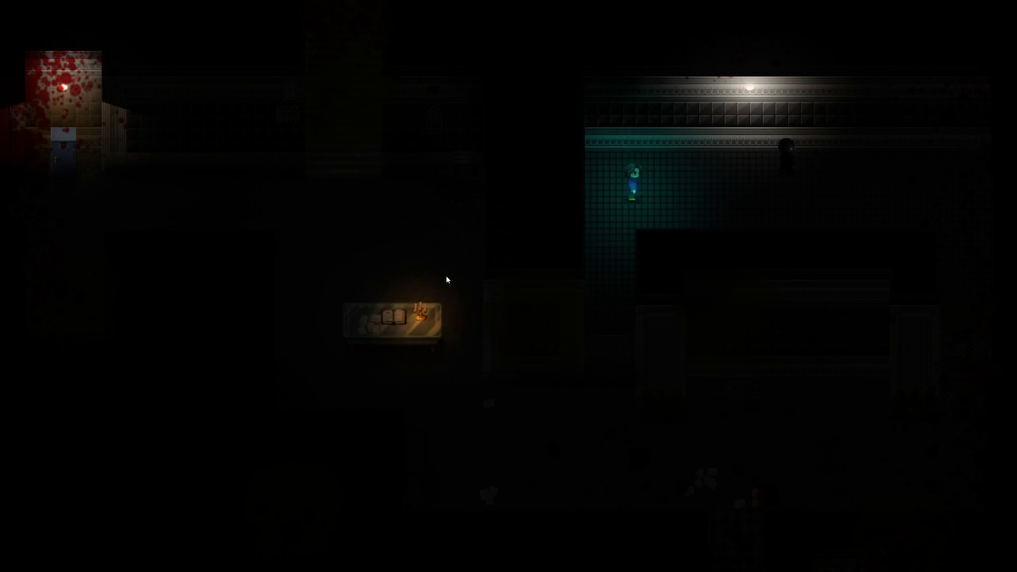
{"action": "key", "text": "Right"}
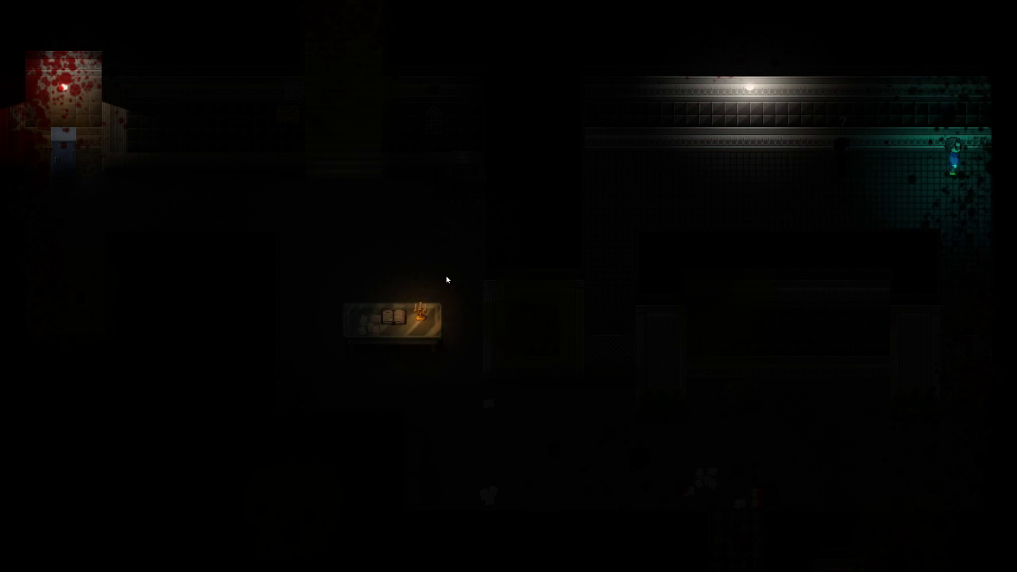
{"action": "key", "text": "Down"}
{"action": "key", "text": "Left"}
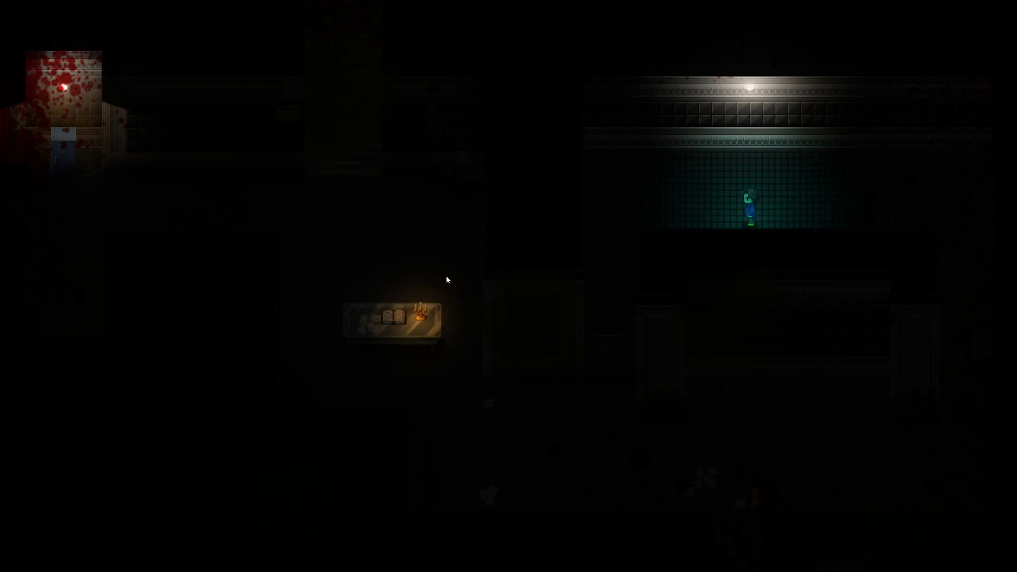
{"action": "key", "text": "alt+F4"}
Set the MedHP Show Picture's blend mode to Additive in the Database
{"action": "left_click", "coordinate": [103, 18]}
{"action": "left_click", "coordinate": [114, 26]}
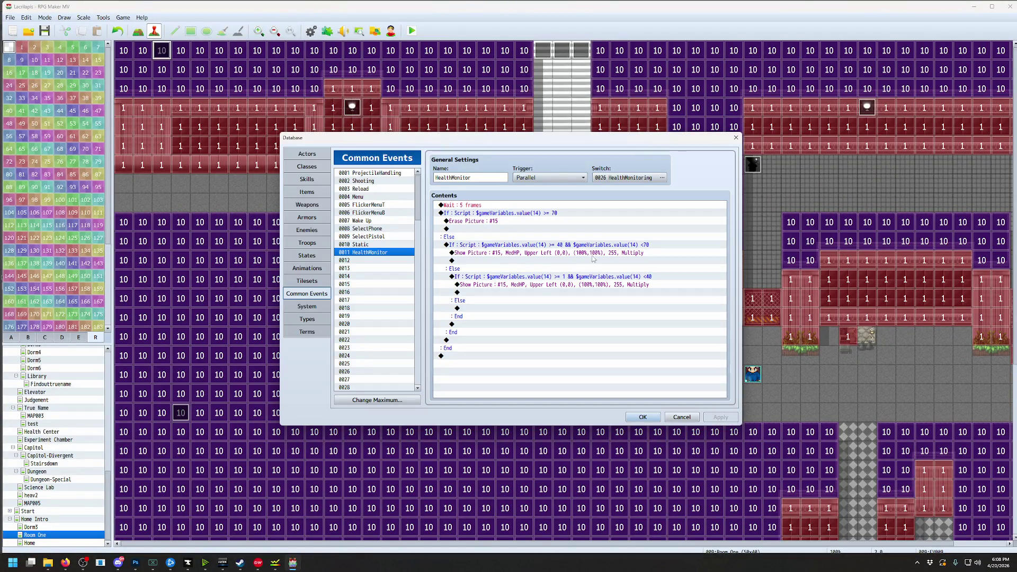
{"action": "double_click", "coordinate": [593, 254]}
{"action": "left_click", "coordinate": [640, 355]}
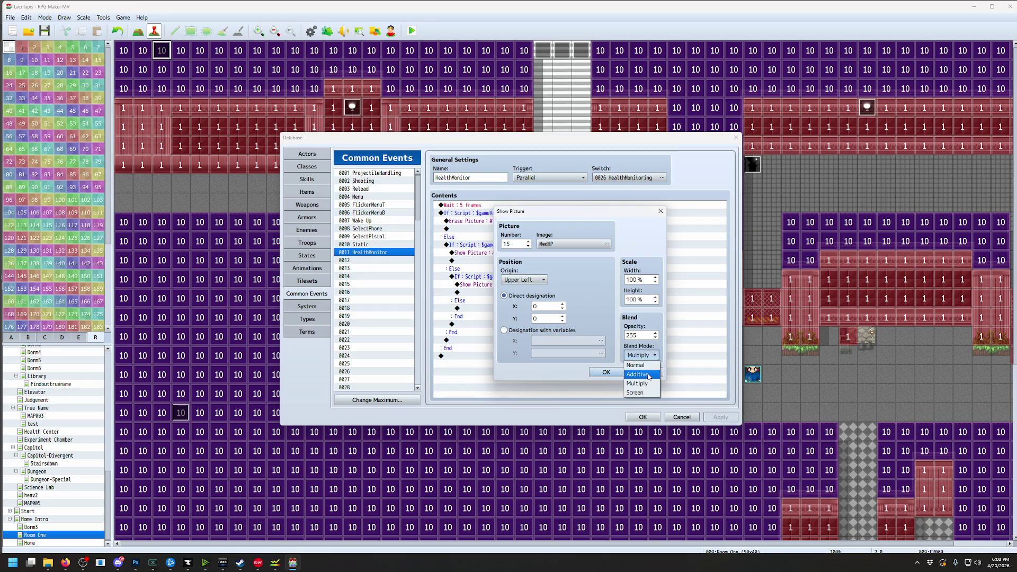
{"action": "left_click", "coordinate": [647, 374]}
{"action": "left_click", "coordinate": [606, 373]}
Set the lowest-HP Show Picture to Additive blend, then save and playtest
{"action": "left_click", "coordinate": [638, 285]}
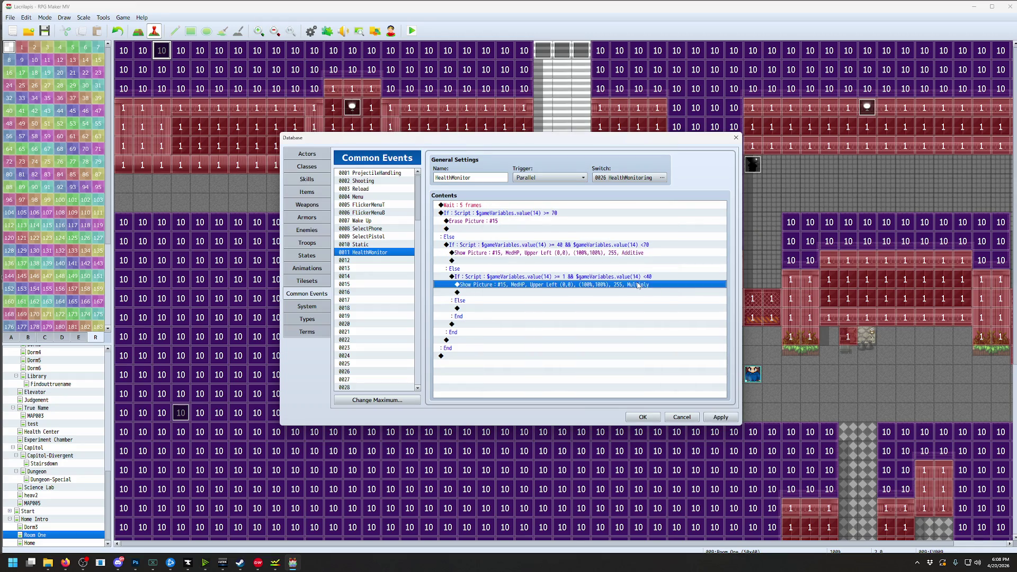
{"action": "double_click", "coordinate": [639, 285]}
{"action": "left_click", "coordinate": [640, 351]}
{"action": "left_click", "coordinate": [644, 373]}
{"action": "left_click", "coordinate": [604, 368]}
{"action": "left_click", "coordinate": [643, 417]}
{"action": "left_click", "coordinate": [411, 31]}
{"action": "left_click", "coordinate": [476, 296]}
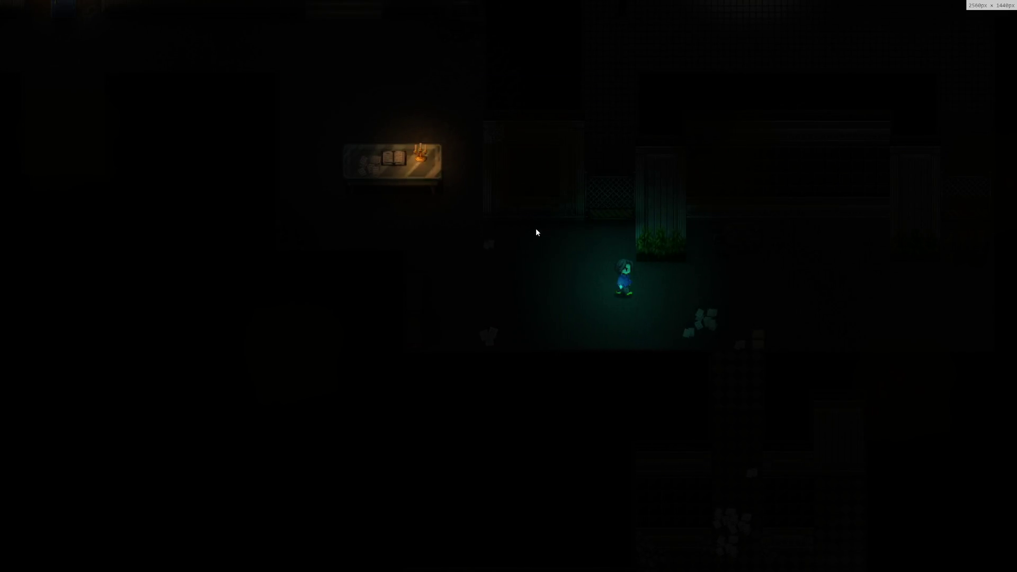
Walk the player right and up into the tiled room, then close the playtest
{"action": "key", "text": "Right"}
{"action": "key", "text": "Right"}
{"action": "key", "text": "Right"}
{"action": "key", "text": "Up"}
{"action": "key", "text": "Up"}
{"action": "key", "text": "Up"}
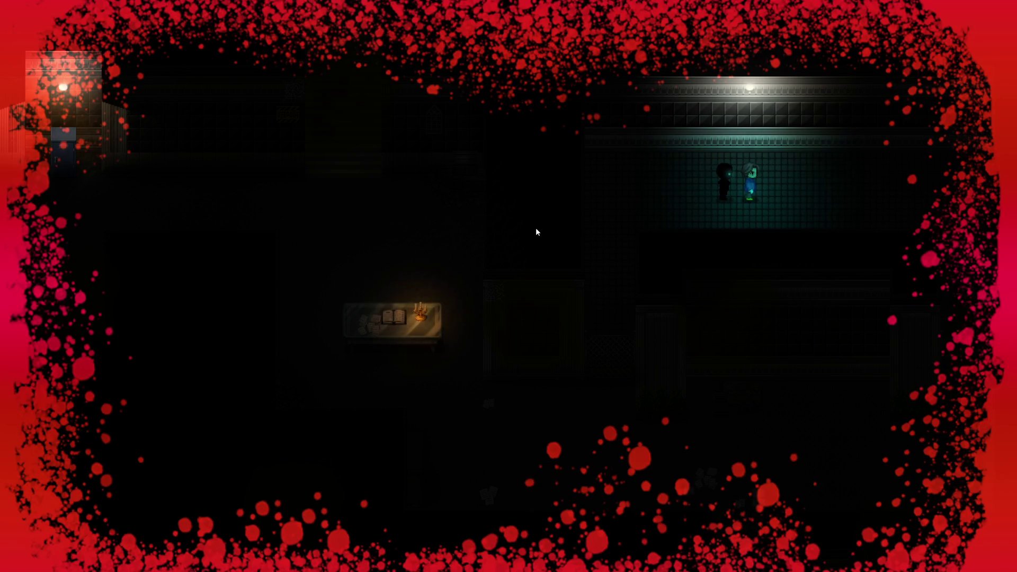
{"action": "key", "text": "alt+F4"}
Switch the first HealthMonitor overlay's blend mode to Screen
{"action": "left_click", "coordinate": [103, 18]}
{"action": "left_click", "coordinate": [113, 28]}
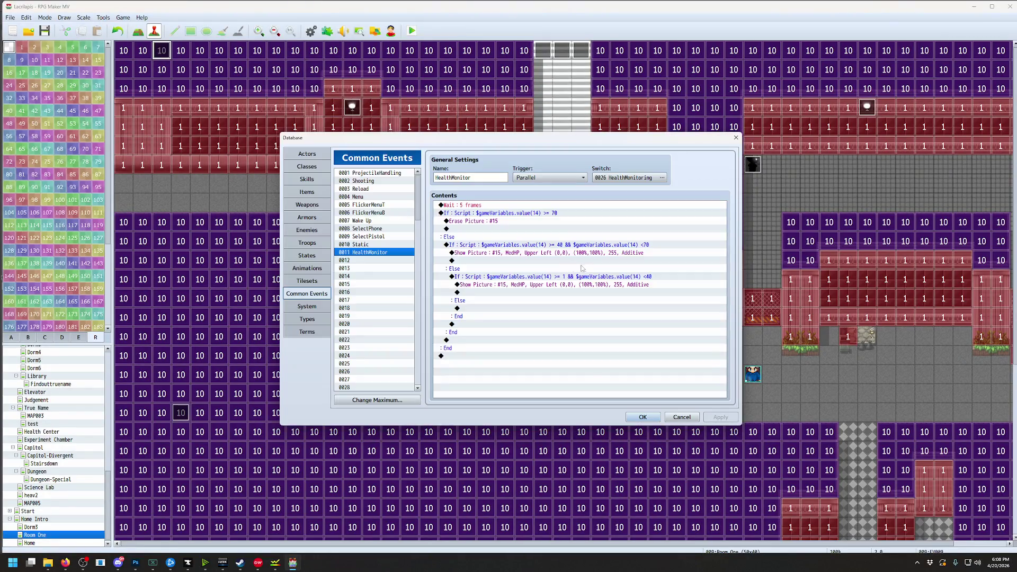
{"action": "double_click", "coordinate": [561, 254]}
{"action": "left_click", "coordinate": [641, 355]}
{"action": "left_click", "coordinate": [640, 393]}
{"action": "left_click", "coordinate": [606, 372]}
Switch the second overlay to Screen blending and close the Database with OK
{"action": "double_click", "coordinate": [562, 286]}
{"action": "left_click", "coordinate": [642, 355]}
{"action": "left_click", "coordinate": [640, 393]}
{"action": "left_click", "coordinate": [606, 372]}
{"action": "left_click", "coordinate": [643, 417]}
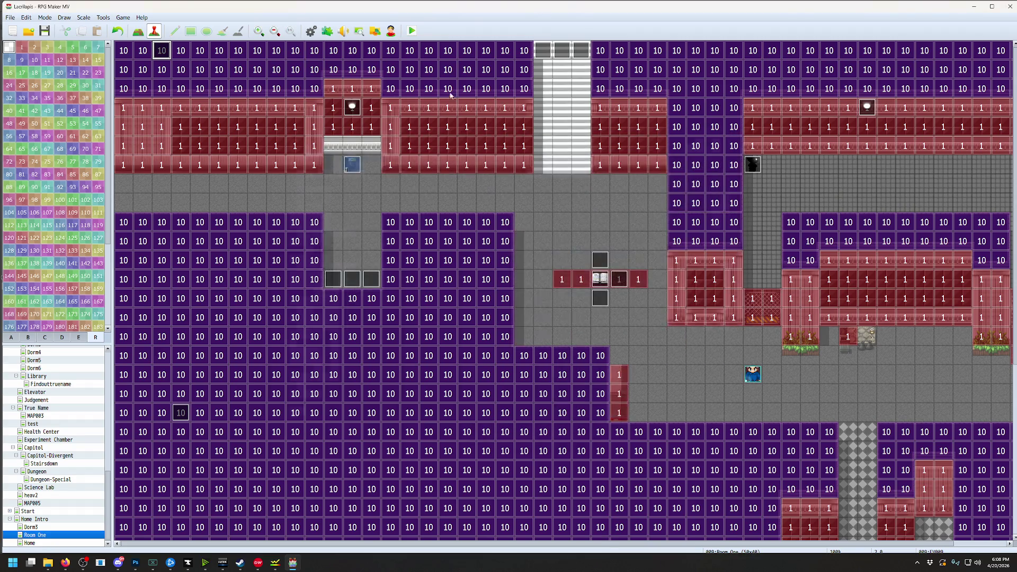
Save and playtest, then reopen the Database on HealthMonitor
{"action": "left_click", "coordinate": [414, 32]}
{"action": "left_click", "coordinate": [478, 298]}
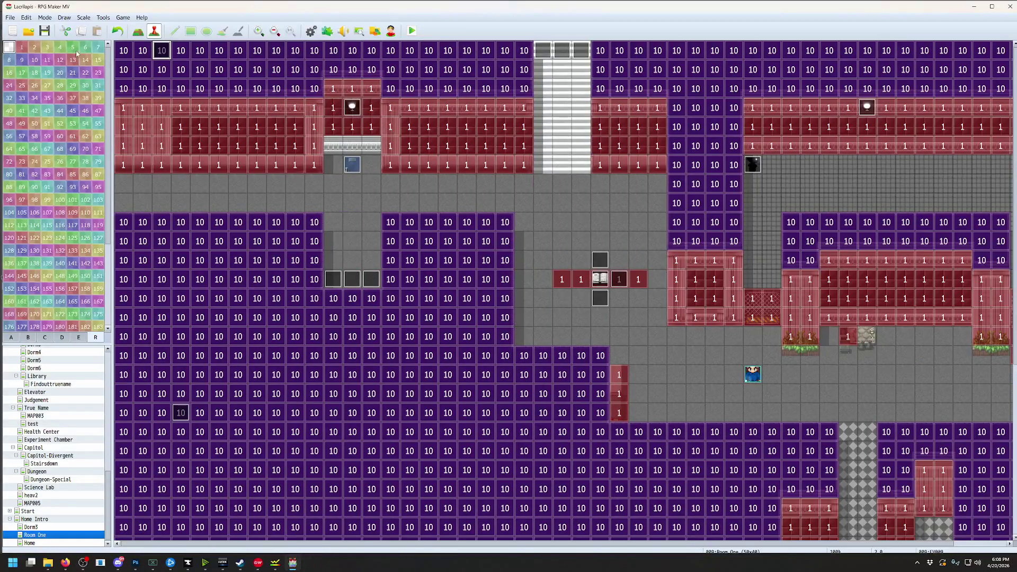
{"action": "left_click", "coordinate": [103, 18]}
{"action": "left_click", "coordinate": [113, 24]}
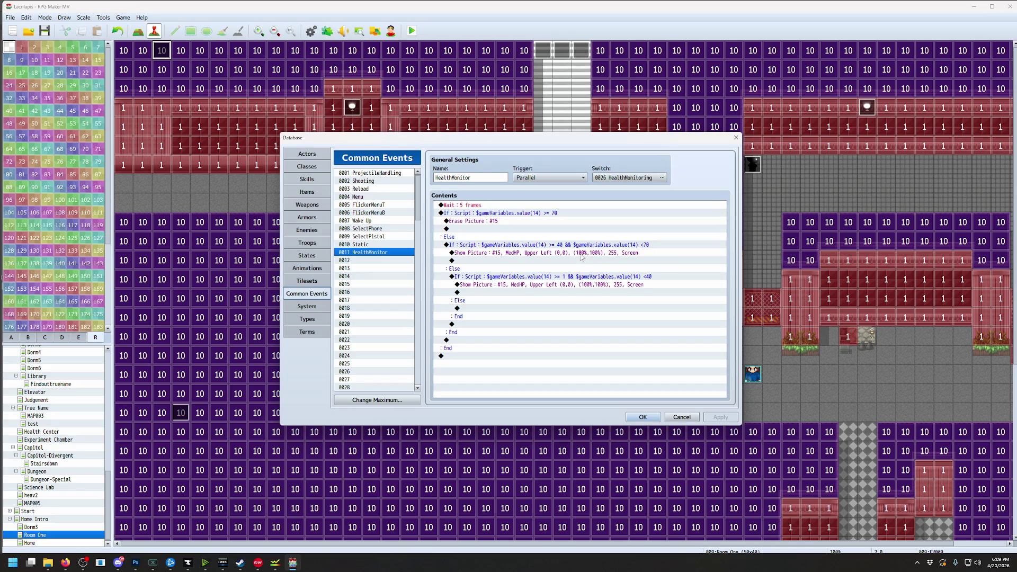
Set the first overlay Show Picture to Normal blending at opacity 10
{"action": "left_click", "coordinate": [582, 254]}
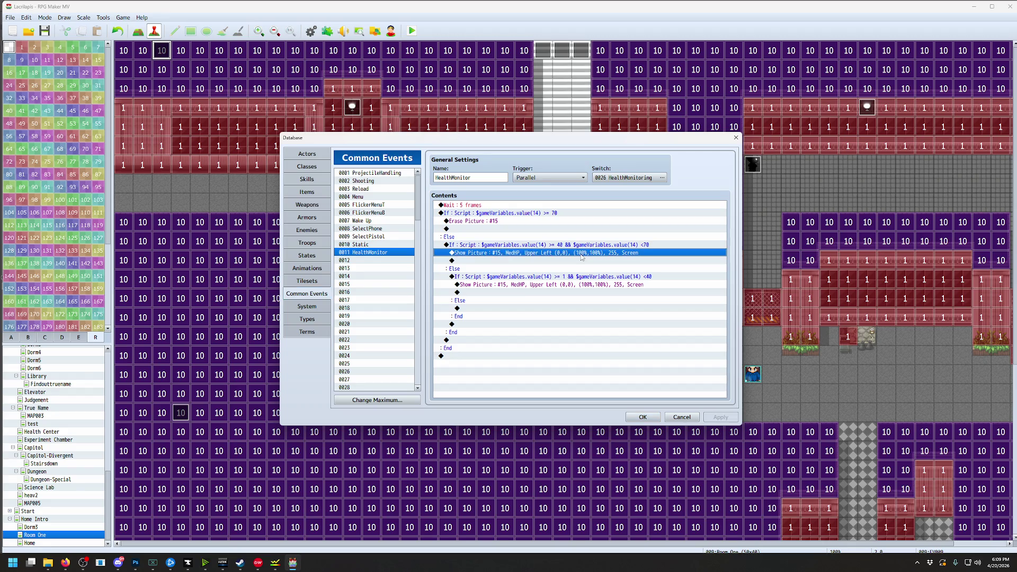
{"action": "double_click", "coordinate": [582, 257]}
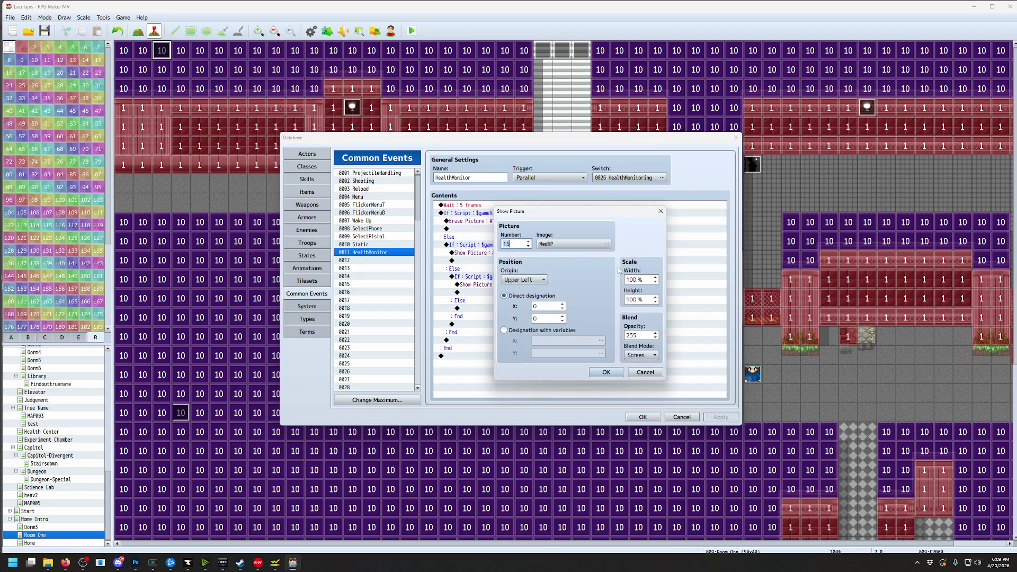
{"action": "double_click", "coordinate": [646, 335]}
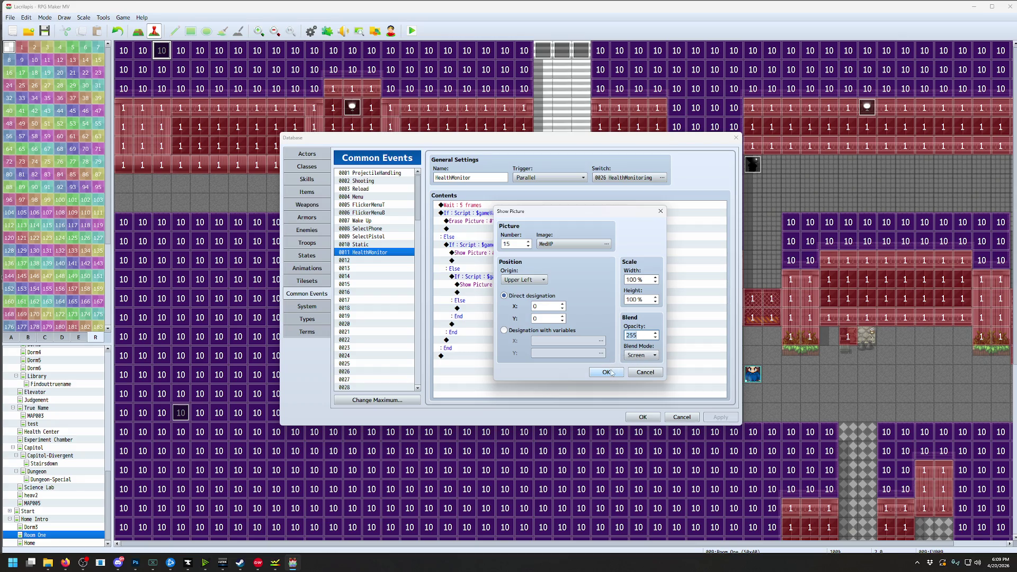
{"action": "left_click", "coordinate": [641, 355]}
{"action": "left_click", "coordinate": [641, 365]}
{"action": "left_click", "coordinate": [640, 335]}
{"action": "left_click", "coordinate": [603, 371]}
Set the second overlay Show Picture to Normal blending at opacity 20
{"action": "double_click", "coordinate": [586, 276]}
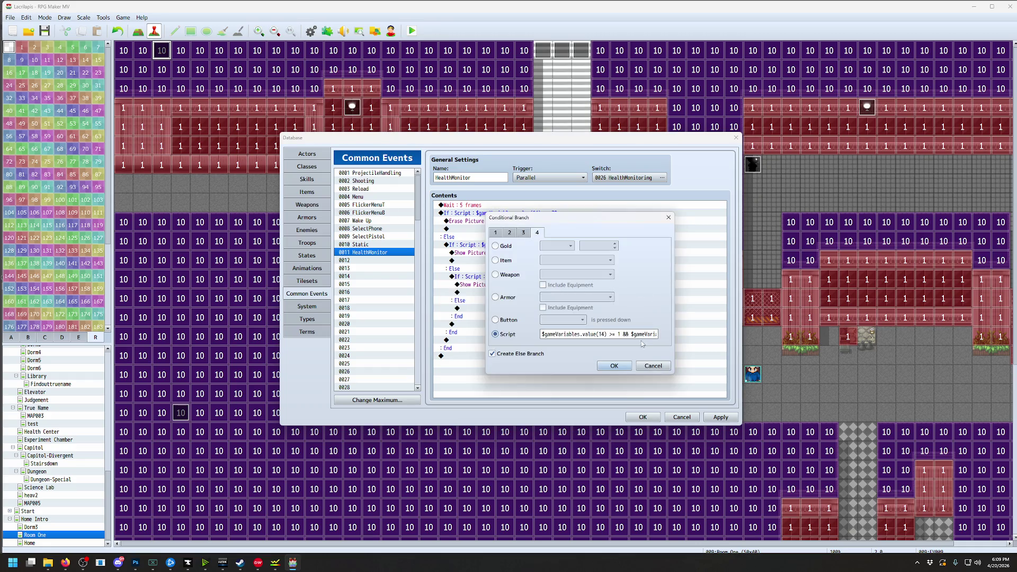
{"action": "left_click", "coordinate": [653, 365]}
{"action": "double_click", "coordinate": [593, 284]}
{"action": "left_click", "coordinate": [641, 355]}
{"action": "left_click", "coordinate": [641, 366]}
{"action": "left_click", "coordinate": [643, 334]}
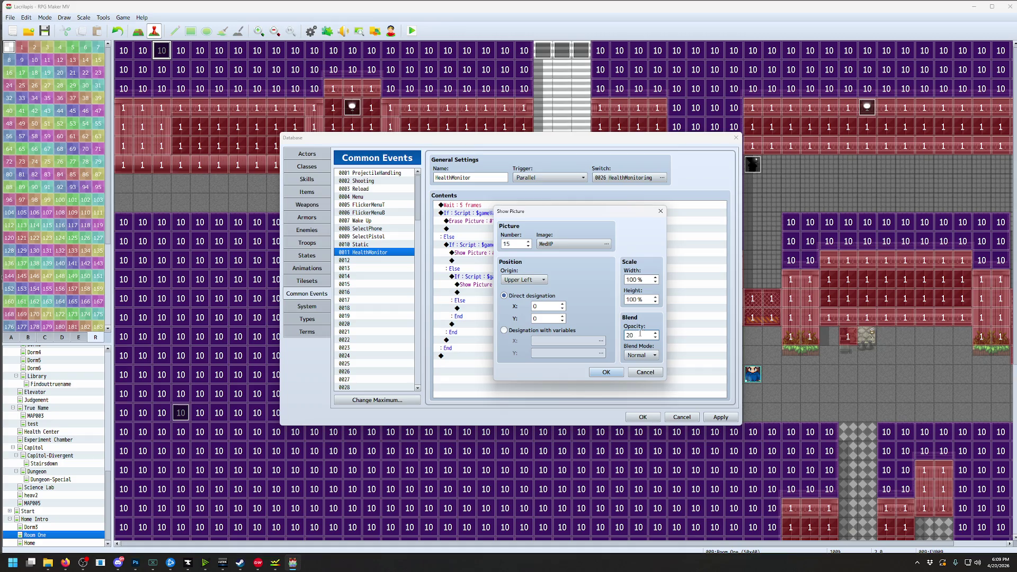
{"action": "left_click", "coordinate": [606, 372]}
Close the Database, save the project and launch the playtest
{"action": "left_click", "coordinate": [642, 417]}
{"action": "left_click", "coordinate": [412, 31]}
{"action": "left_click", "coordinate": [470, 288]}
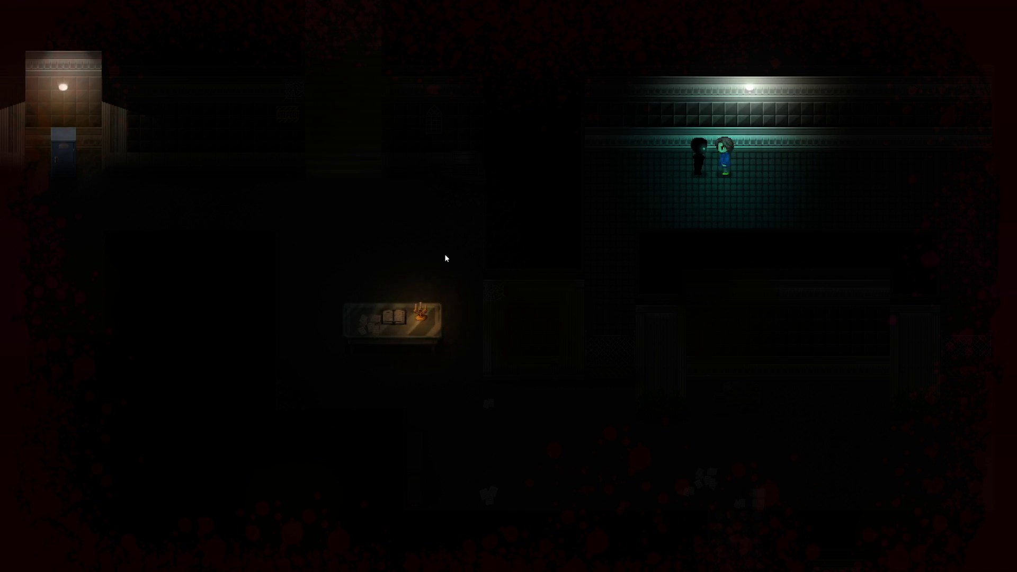
Close the playtest, open HealthMonitor in the Database, and review the 40–70 HP branch condition
{"action": "key", "text": "alt+F4"}
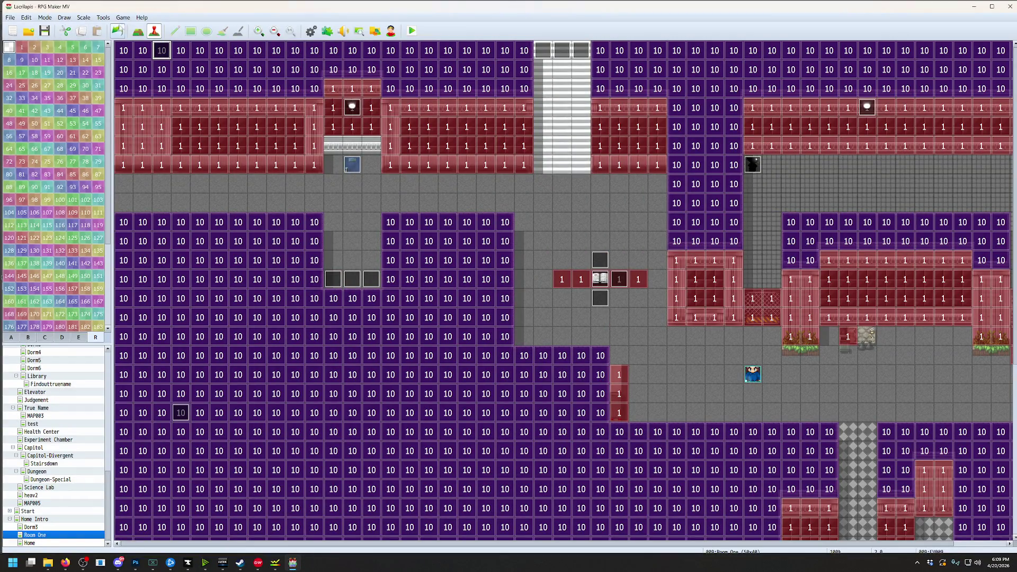
{"action": "left_click", "coordinate": [103, 18]}
{"action": "left_click", "coordinate": [111, 25]}
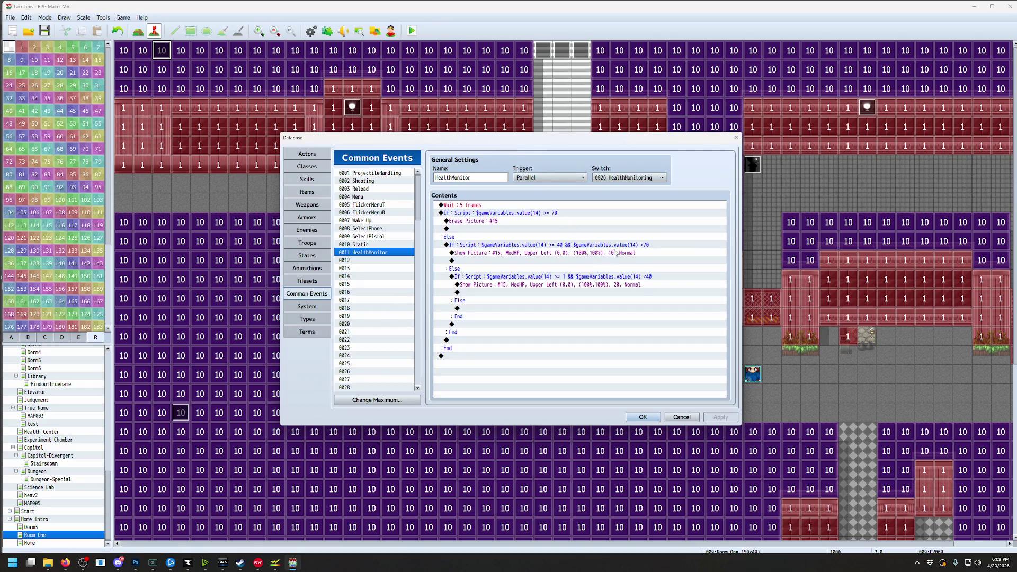
{"action": "left_click", "coordinate": [597, 245]}
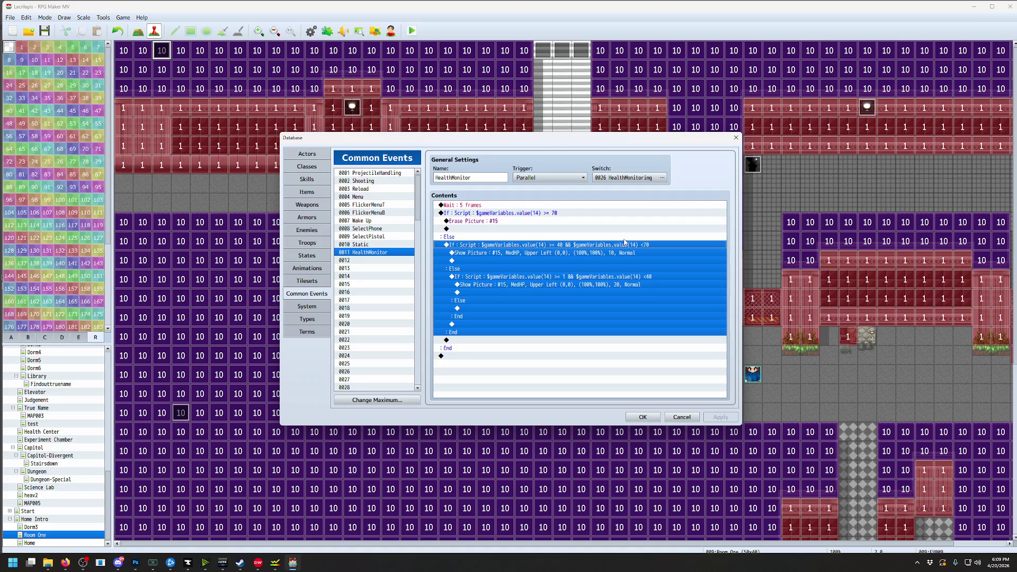
{"action": "double_click", "coordinate": [625, 244]}
{"action": "left_click", "coordinate": [652, 365]}
Set the top HP condition to >=80 and the middle tier to >=60 && <80
{"action": "double_click", "coordinate": [526, 213]}
{"action": "left_click", "coordinate": [617, 335]}
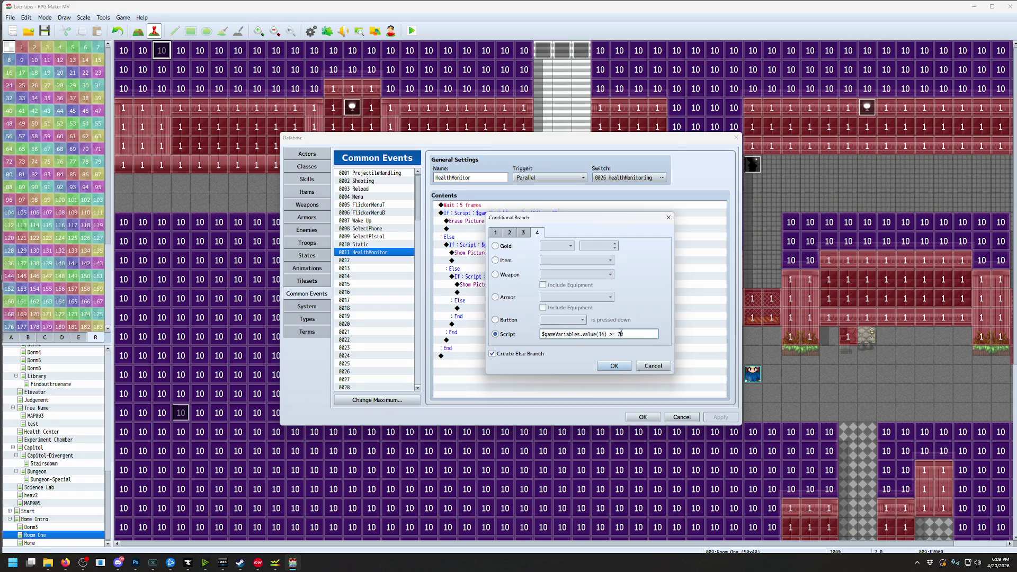
{"action": "left_click", "coordinate": [614, 366]}
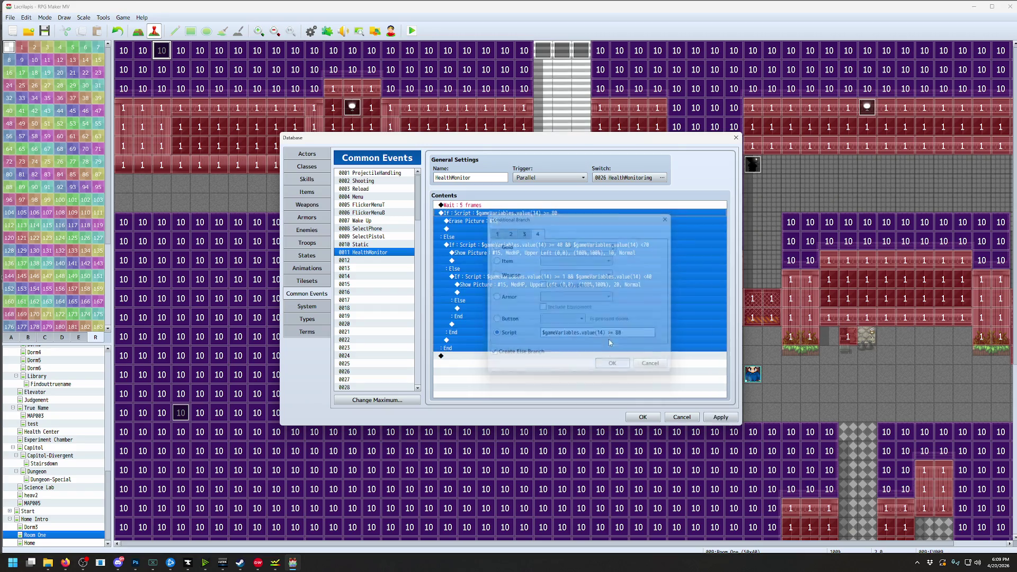
{"action": "double_click", "coordinate": [615, 291]}
{"action": "left_click", "coordinate": [622, 335]}
{"action": "left_click_drag", "start_coordinate": [641, 333], "coordinate": [656, 334]}
{"action": "left_click", "coordinate": [651, 334]}
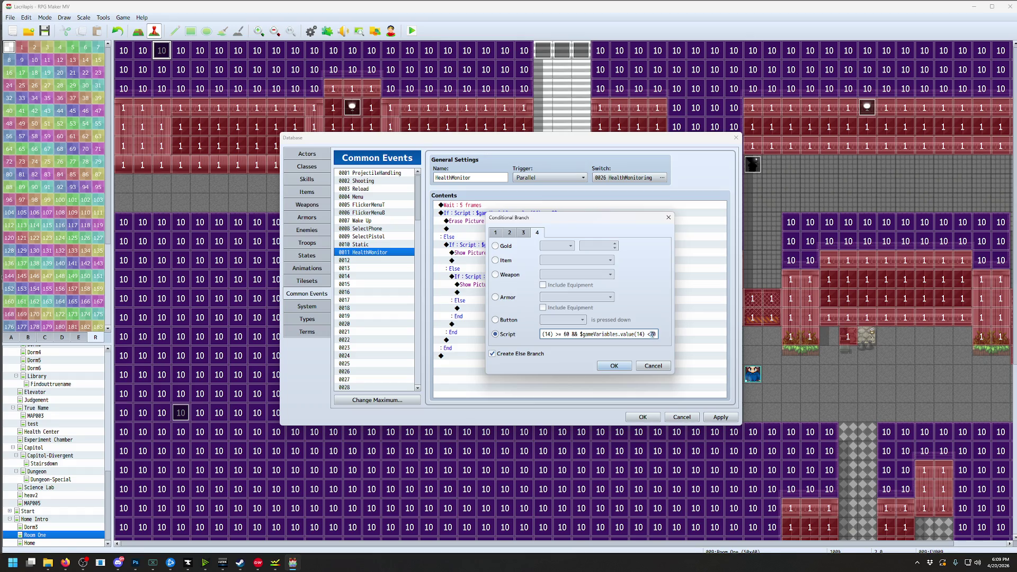
{"action": "left_click", "coordinate": [614, 366]}
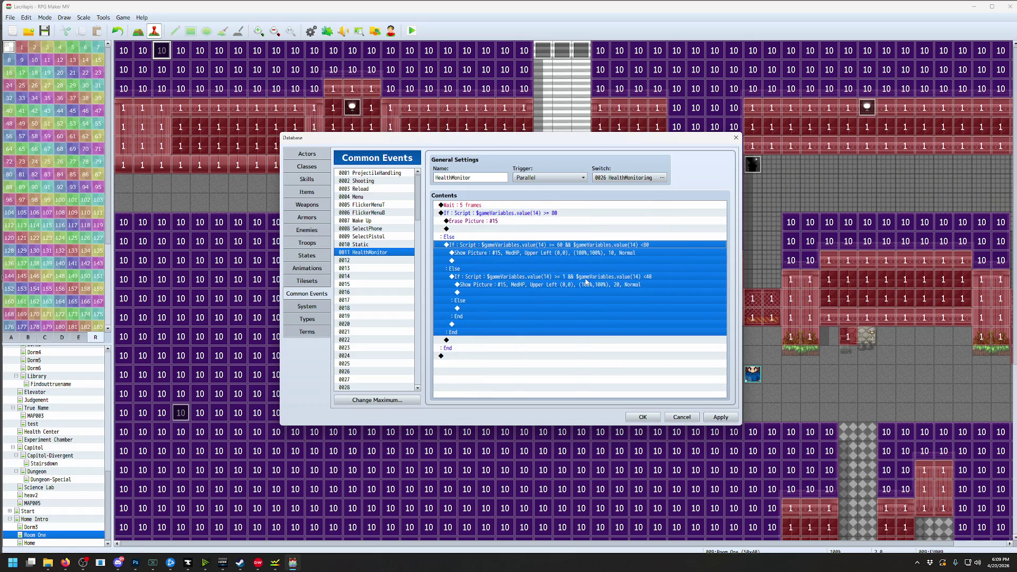
Change the lowest HP branch condition to >=40 && <60
{"action": "left_click", "coordinate": [580, 278]}
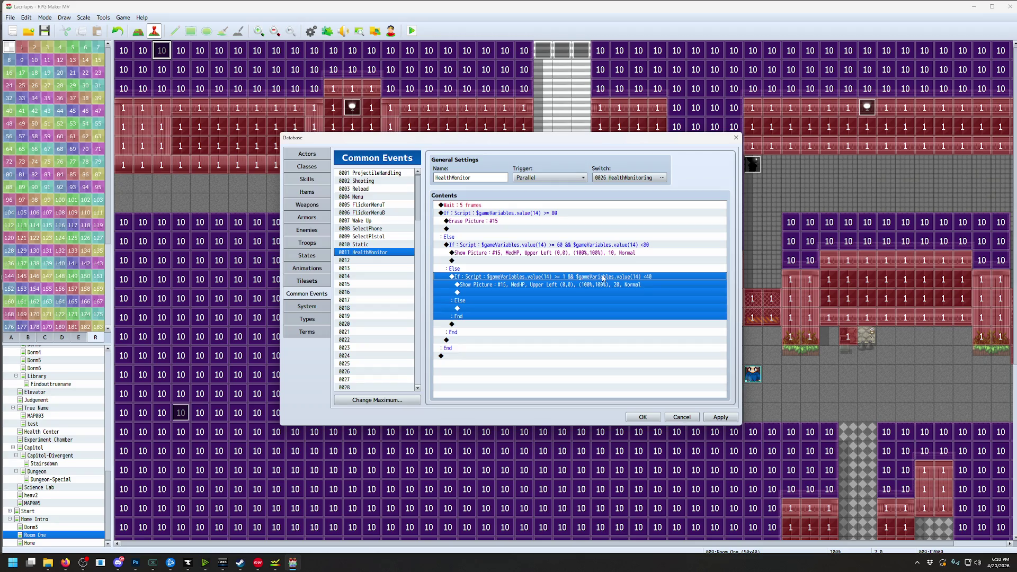
{"action": "double_click", "coordinate": [603, 278]}
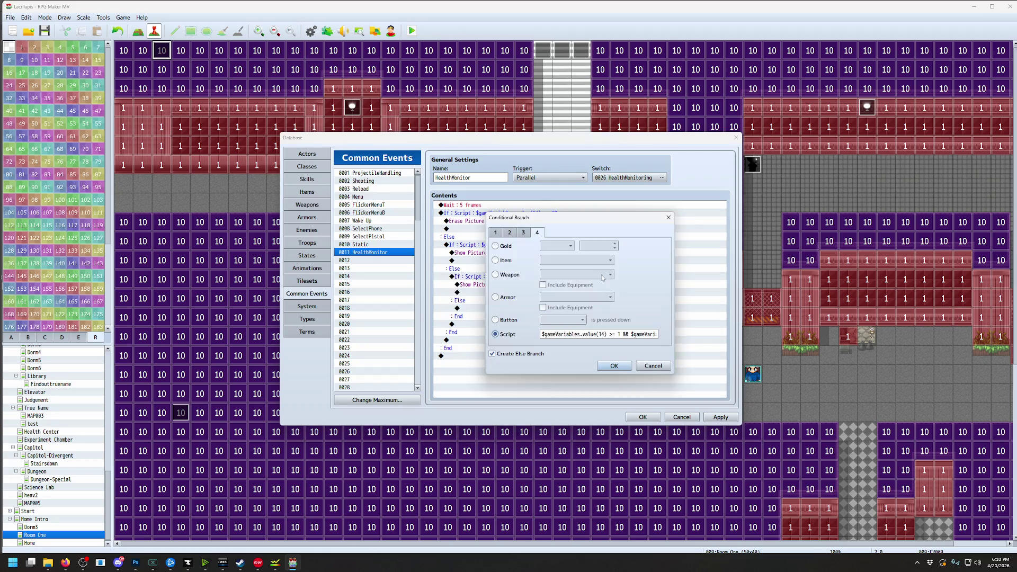
{"action": "left_click", "coordinate": [619, 335]}
{"action": "key", "text": "BackSpace"}
{"action": "type", "text": "60"}
{"action": "left_click_drag", "start_coordinate": [645, 331], "coordinate": [687, 335]}
{"action": "key", "text": "Return"}
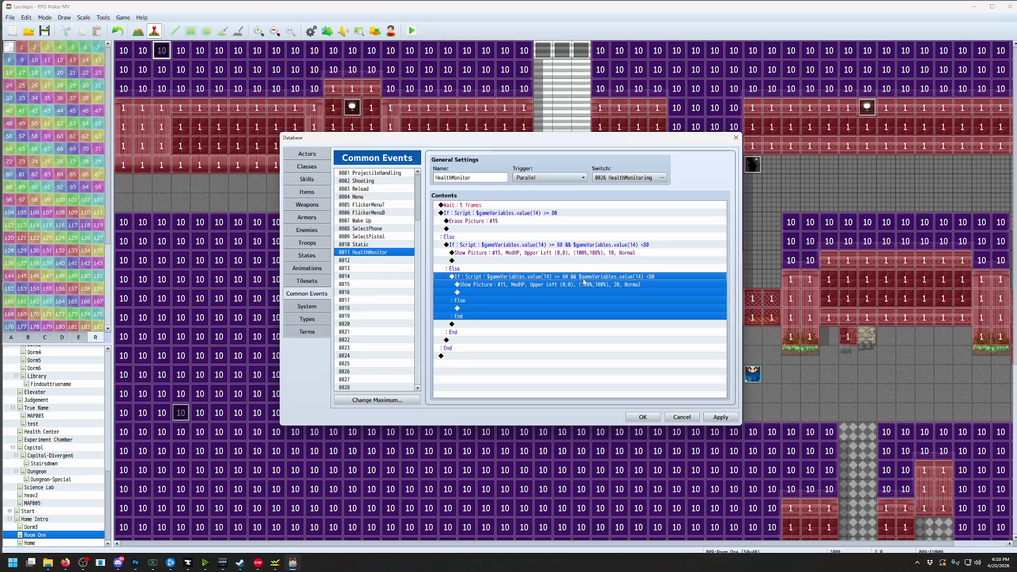
{"action": "key", "text": "Return"}
{"action": "key", "text": "End"}
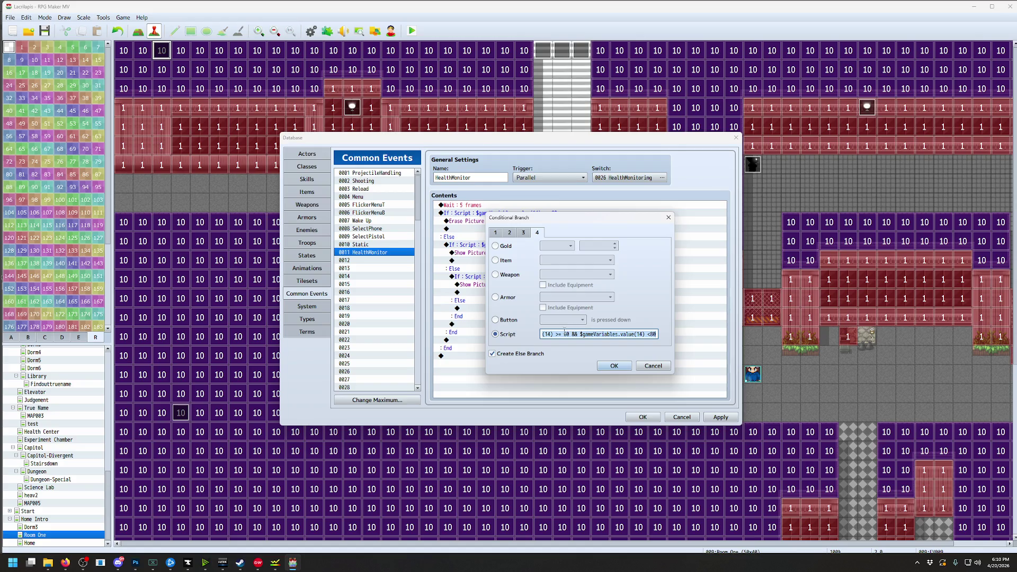
{"action": "double_click", "coordinate": [566, 334]}
{"action": "type", "text": "40"}
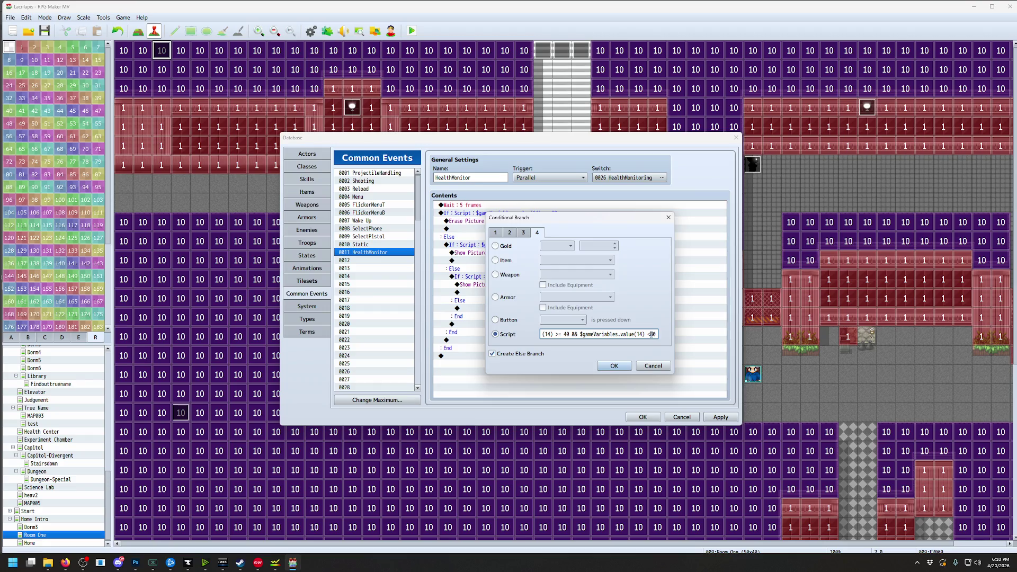
{"action": "left_click", "coordinate": [614, 366]}
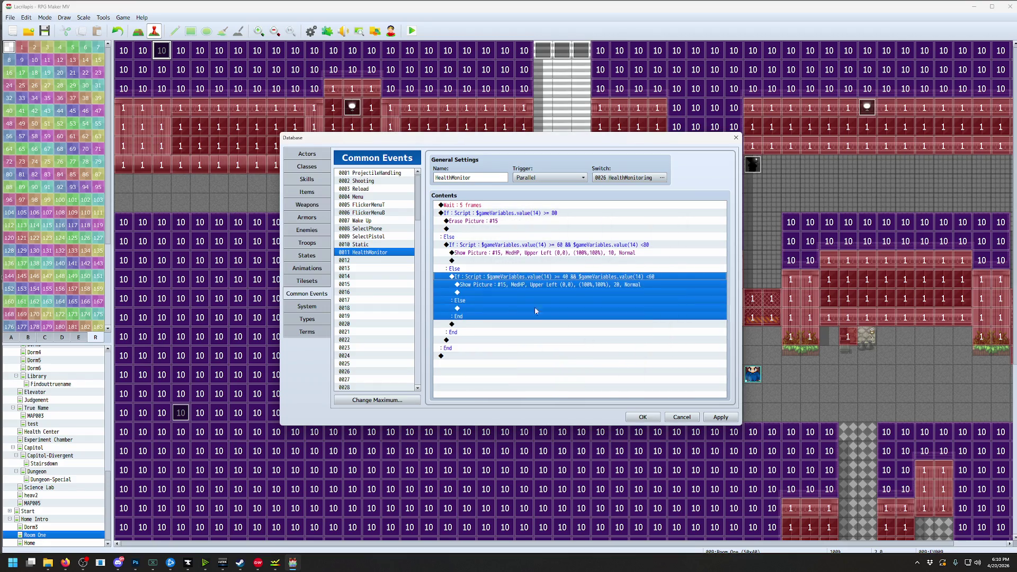
Paste a copy of the branch under Else, set it to >=20 && <40, and save the Database
{"action": "left_click", "coordinate": [466, 308]}
{"action": "key", "text": "ctrl+v"}
{"action": "double_click", "coordinate": [467, 308]}
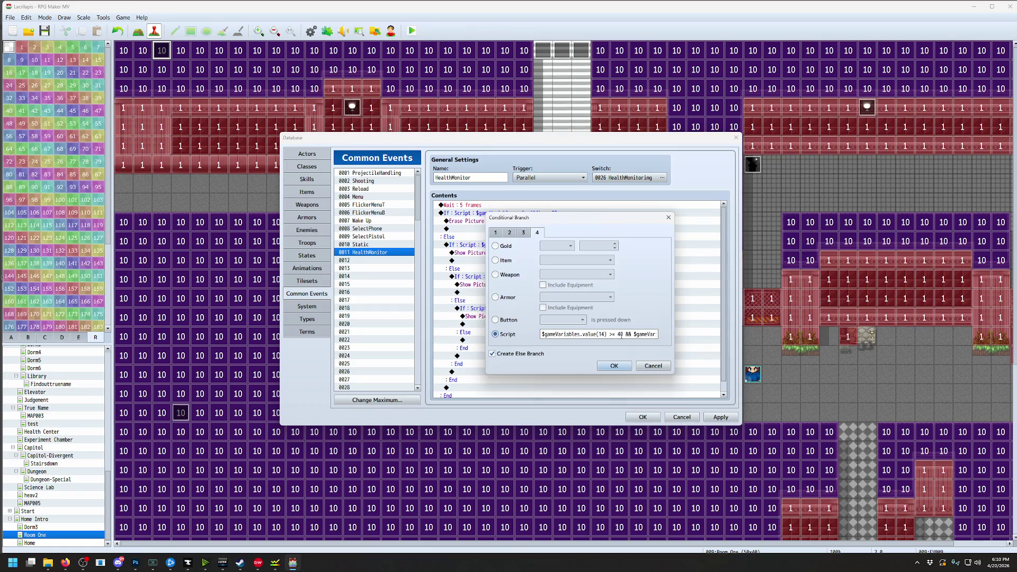
{"action": "left_click", "coordinate": [618, 335]}
{"action": "left_click_drag", "start_coordinate": [633, 334], "coordinate": [675, 338]}
{"action": "left_click", "coordinate": [652, 335]}
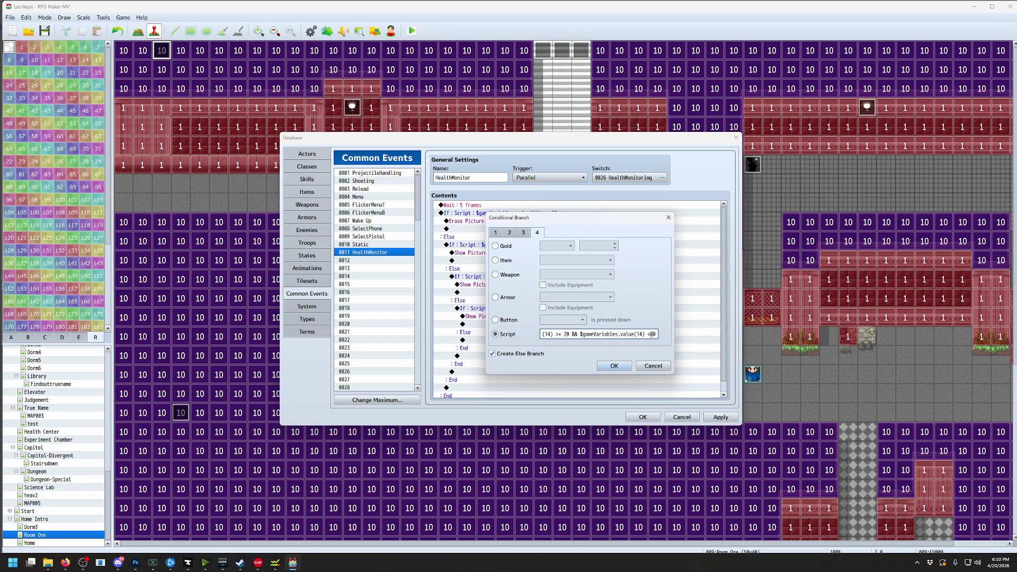
{"action": "left_click", "coordinate": [629, 366]}
{"action": "left_click", "coordinate": [643, 417]}
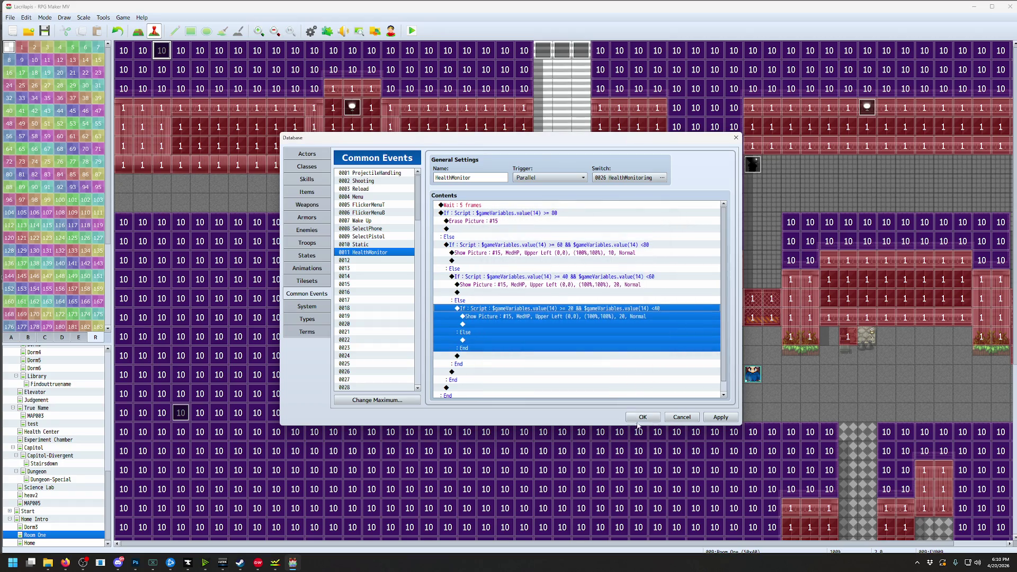
{"action": "left_click", "coordinate": [412, 30]}
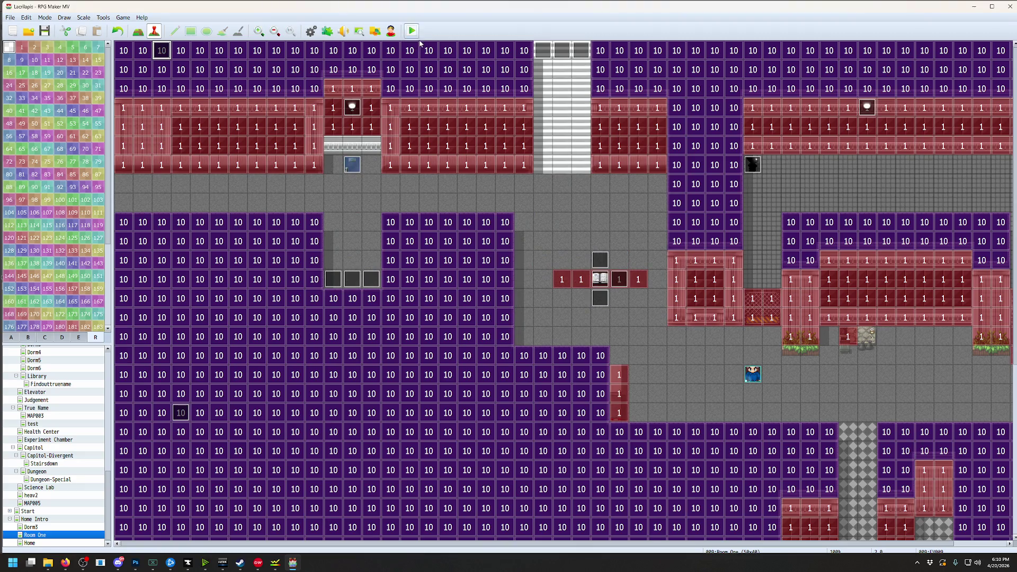
Walk right in the playtest, then close it and reopen HealthMonitor in the Database
{"action": "key", "text": "Right"}
{"action": "key", "text": "Right"}
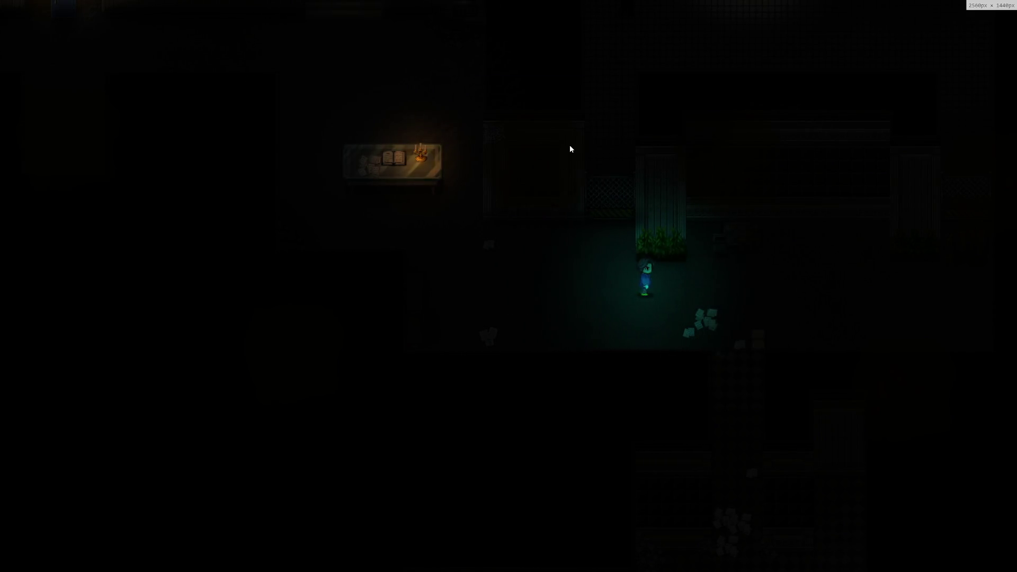
{"action": "key", "text": "alt+F4"}
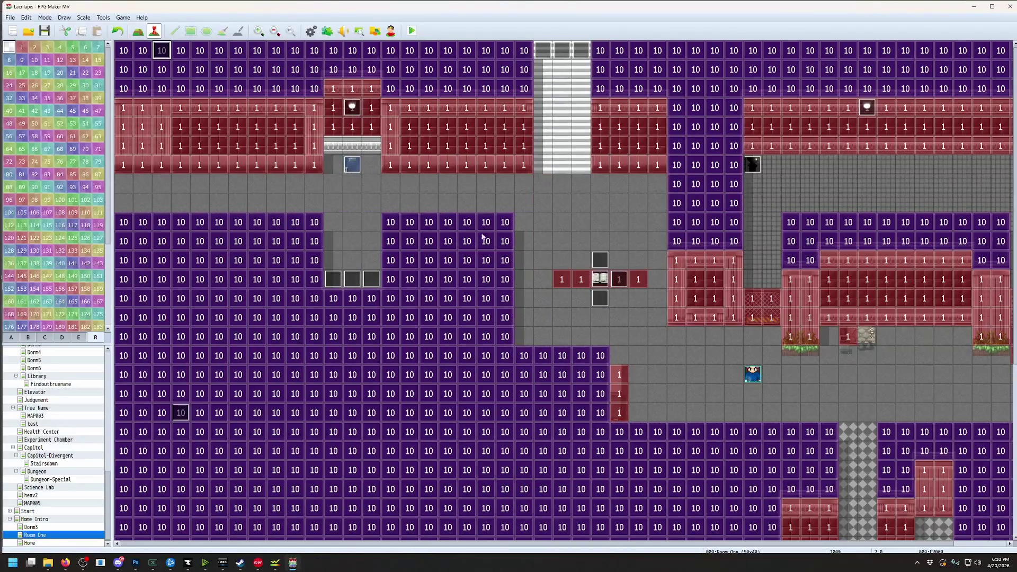
{"action": "left_click", "coordinate": [103, 18]}
{"action": "left_click", "coordinate": [114, 25]}
Set the 20–40 HP branch's Show Picture opacity to 30 and keep the changes
{"action": "left_click", "coordinate": [596, 316]}
{"action": "double_click", "coordinate": [596, 317]}
{"action": "double_click", "coordinate": [631, 335]}
{"action": "type", "text": "30"}
{"action": "left_click", "coordinate": [606, 372]}
{"action": "left_click", "coordinate": [649, 419]}
Save and playtest, walking up into the tiled room, then reopen the Database
{"action": "left_click", "coordinate": [411, 30]}
{"action": "left_click", "coordinate": [481, 295]}
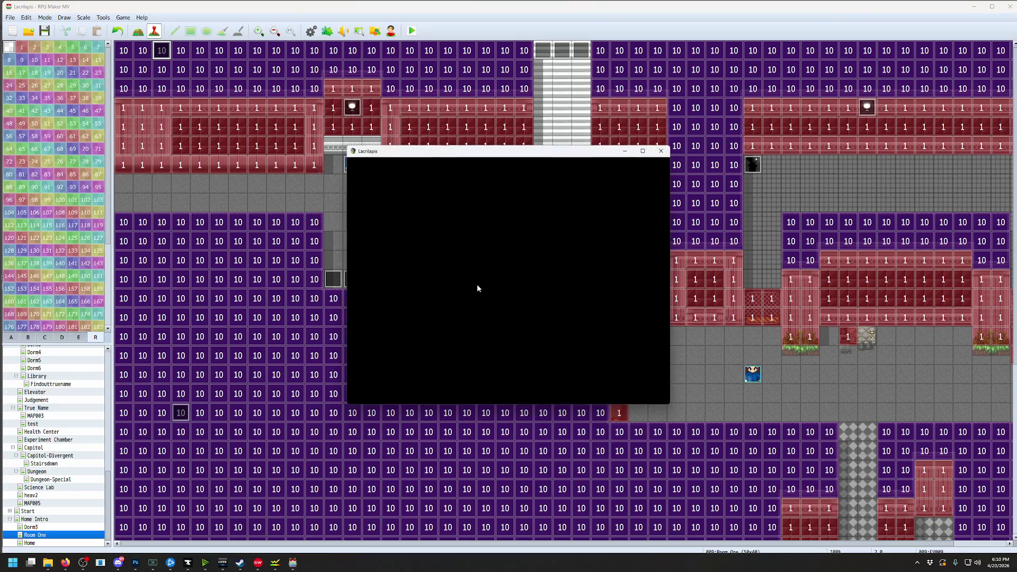
{"action": "key", "text": "Up"}
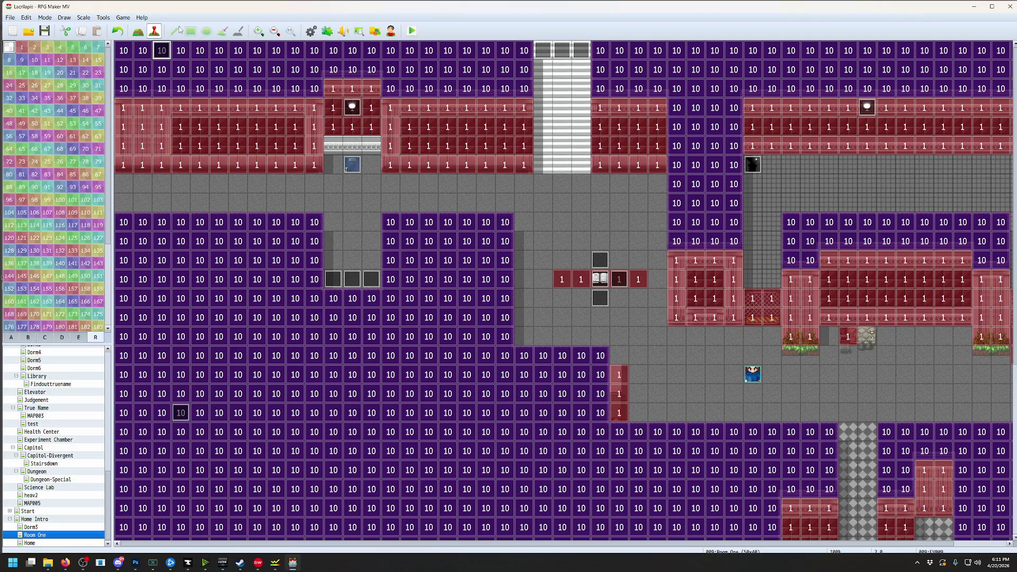
{"action": "left_click", "coordinate": [104, 18]}
{"action": "left_click", "coordinate": [110, 29]}
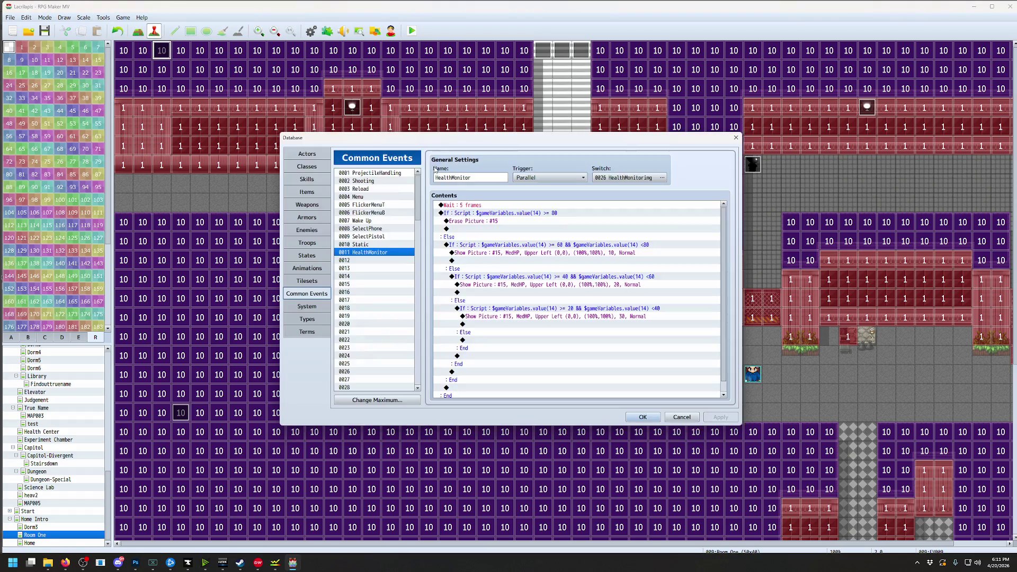
Cancel the Database and find the dizzy_effect command syntax in MOG_DizzyEffect's plugin help
{"action": "left_click", "coordinate": [683, 419]}
{"action": "left_click", "coordinate": [114, 18]}
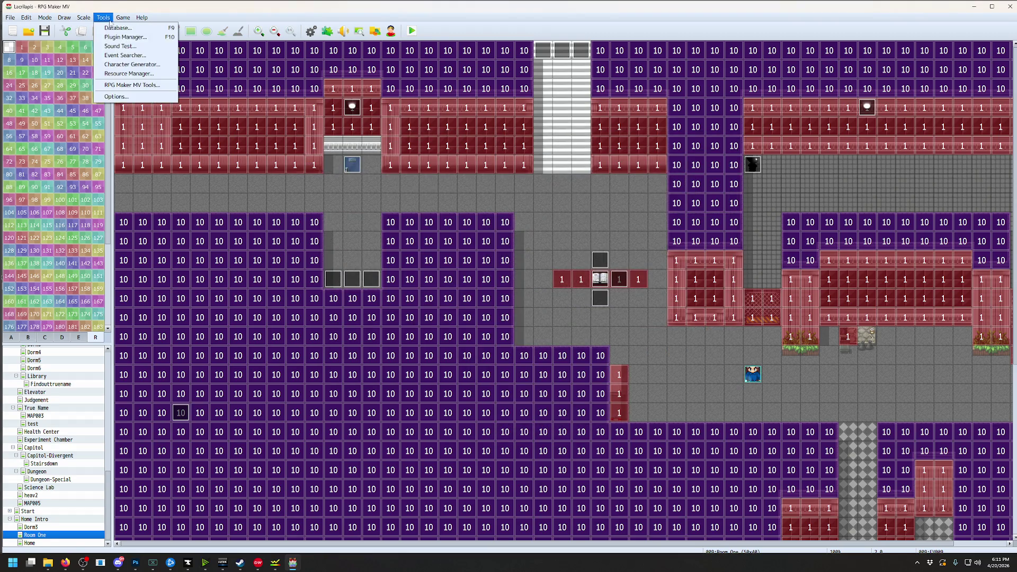
{"action": "left_click", "coordinate": [111, 38]}
{"action": "left_click", "coordinate": [660, 338]}
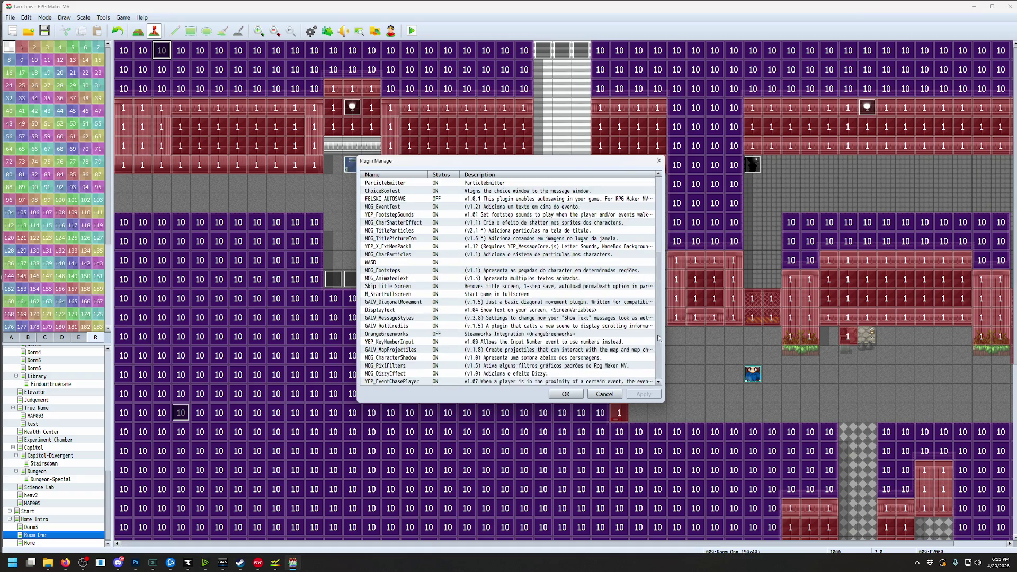
{"action": "double_click", "coordinate": [421, 373]}
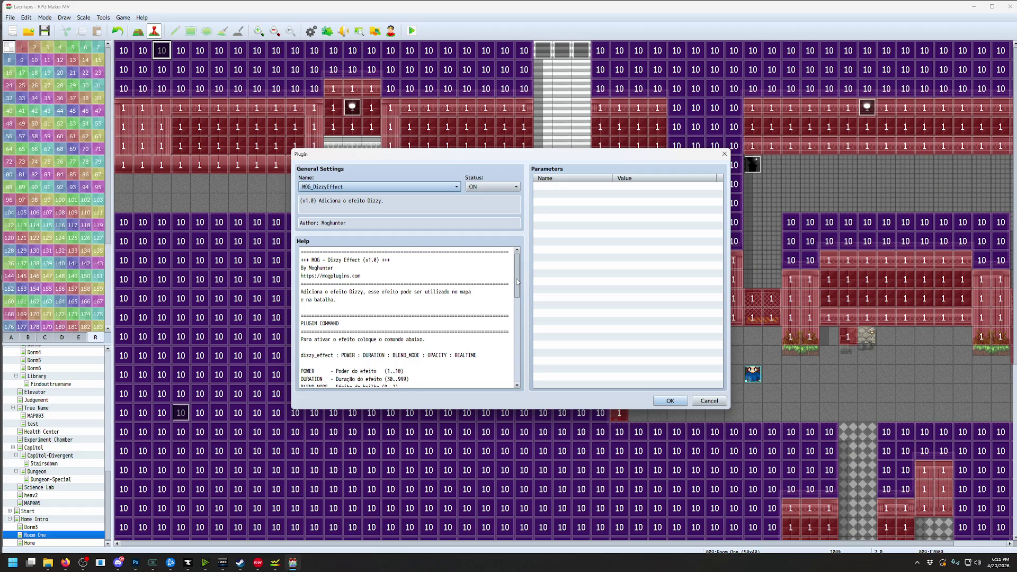
{"action": "scroll", "coordinate": [517, 283], "scroll_direction": "down", "scroll_amount": 2}
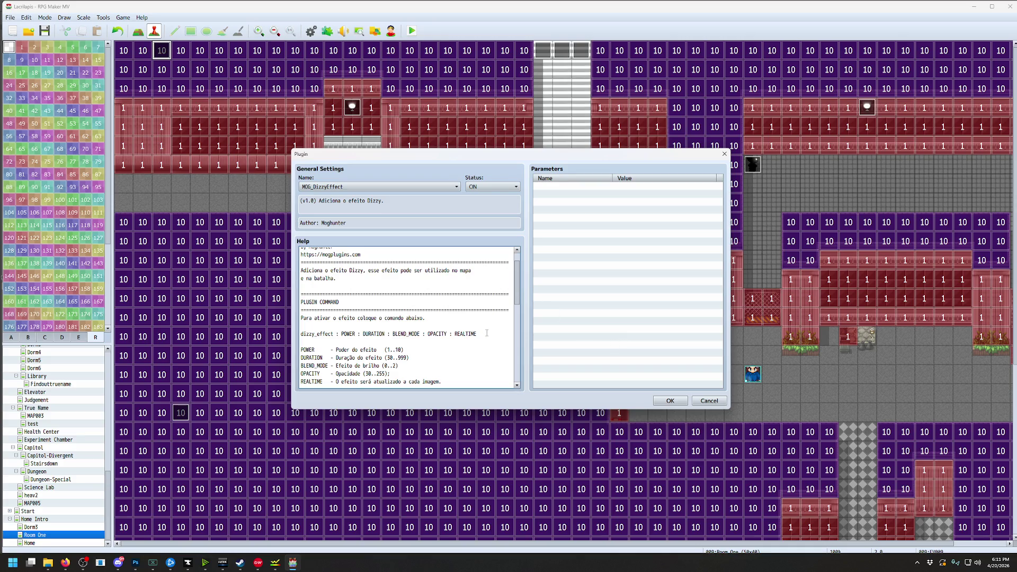
{"action": "left_click_drag", "start_coordinate": [486, 333], "coordinate": [342, 327]}
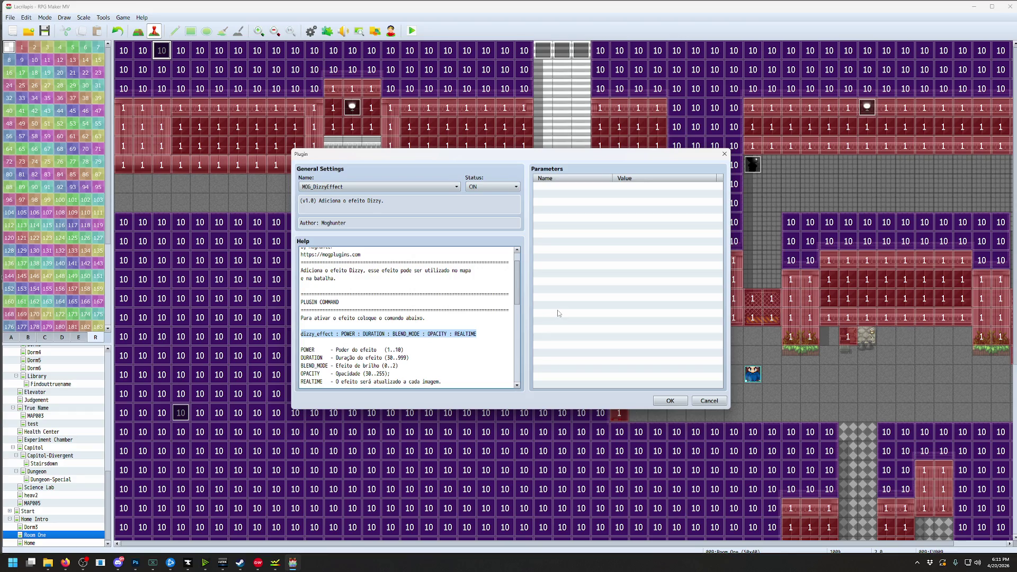
{"action": "left_click", "coordinate": [671, 401]}
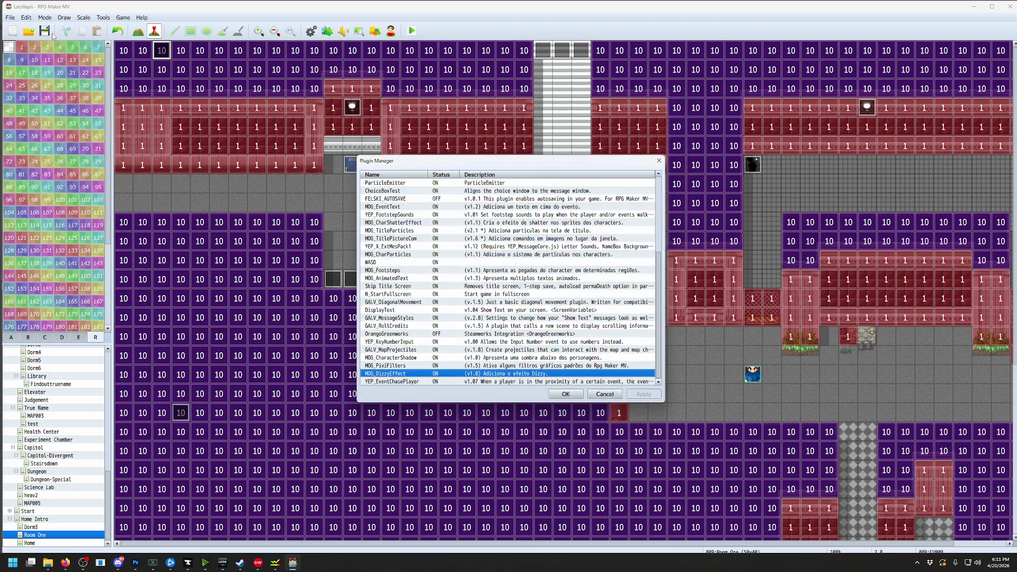
{"action": "left_click", "coordinate": [604, 395]}
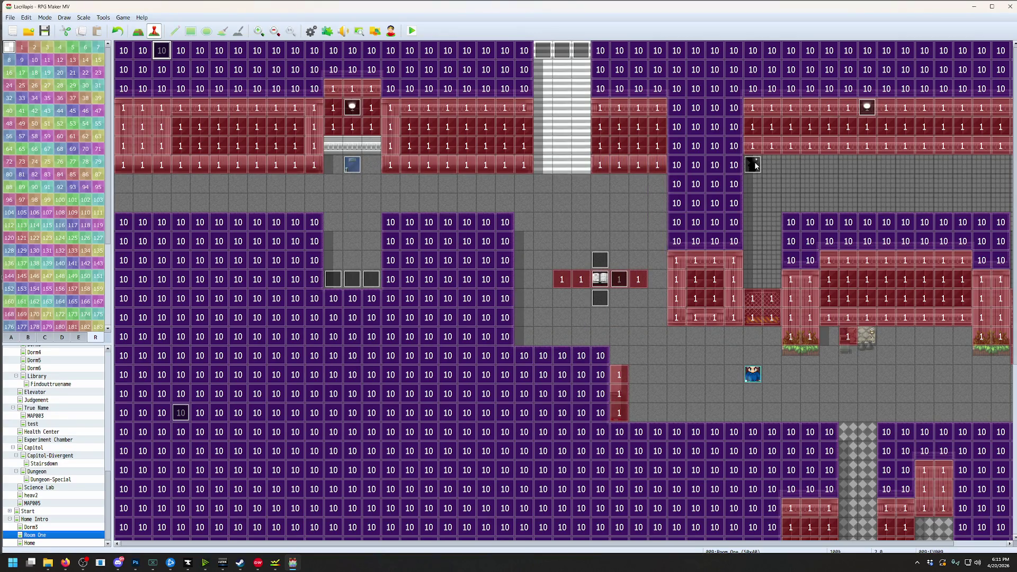
{"action": "left_click", "coordinate": [103, 18]}
Insert an empty Plugin Command below the 30% overlay in HealthMonitor's 20–40 branch
{"action": "left_click", "coordinate": [112, 25]}
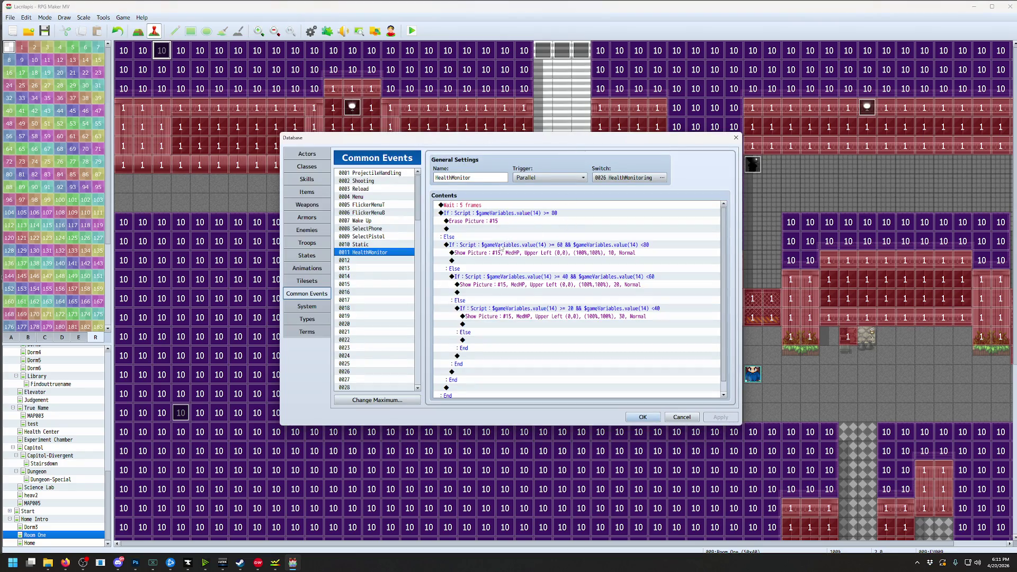
{"action": "left_click", "coordinate": [486, 324]}
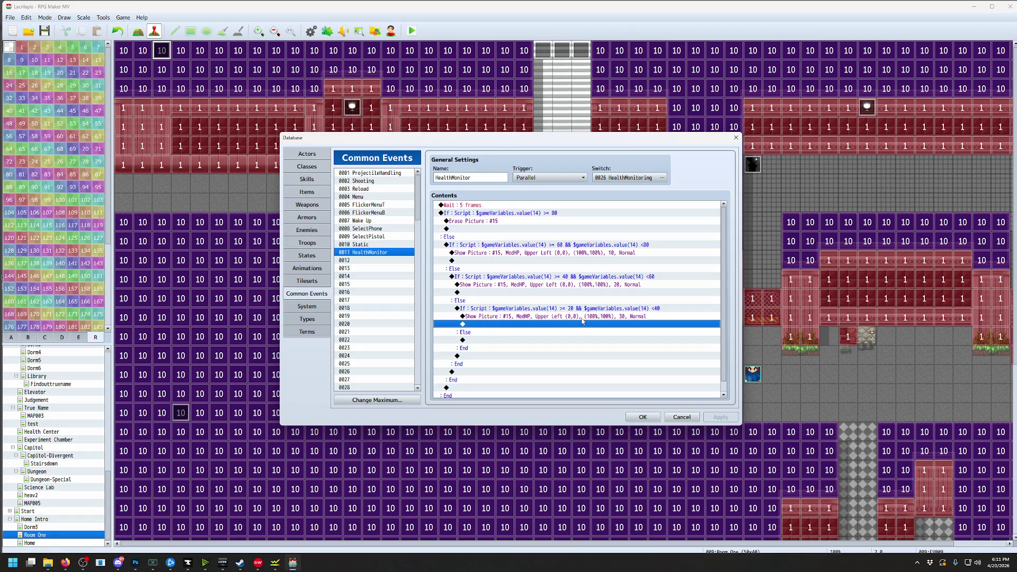
{"action": "double_click", "coordinate": [522, 324]}
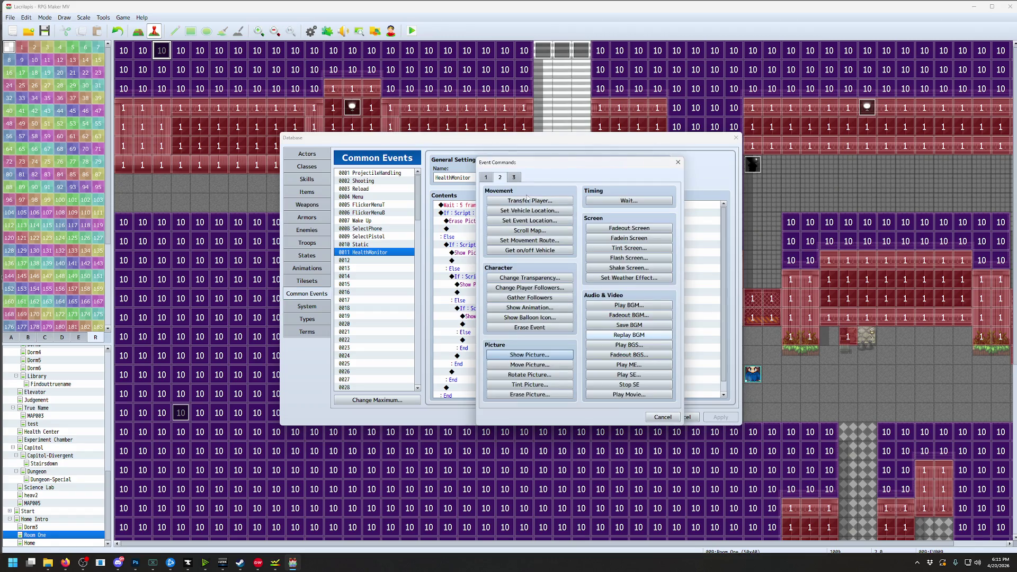
{"action": "left_click", "coordinate": [513, 178]}
{"action": "left_click", "coordinate": [629, 395]}
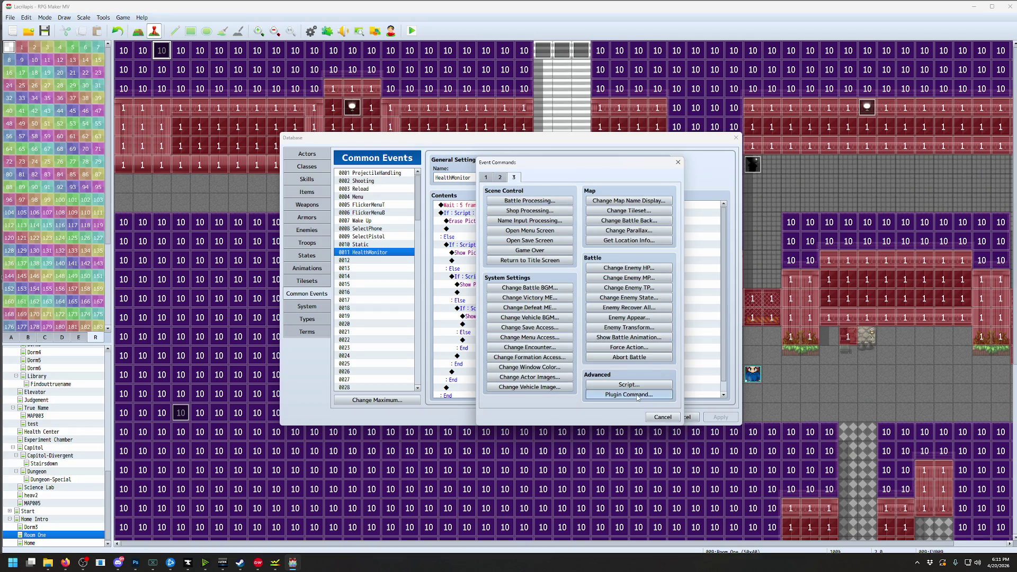
{"action": "left_click", "coordinate": [602, 304]}
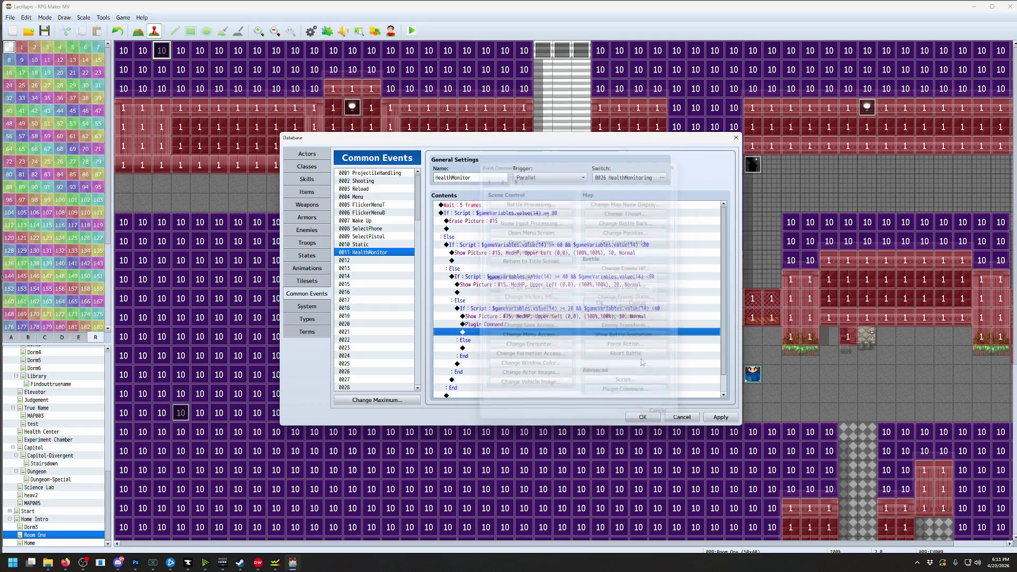
{"action": "left_click", "coordinate": [642, 418]}
{"action": "key", "text": "alt+t"}
{"action": "key", "text": "Return"}
{"action": "left_click", "coordinate": [682, 417]}
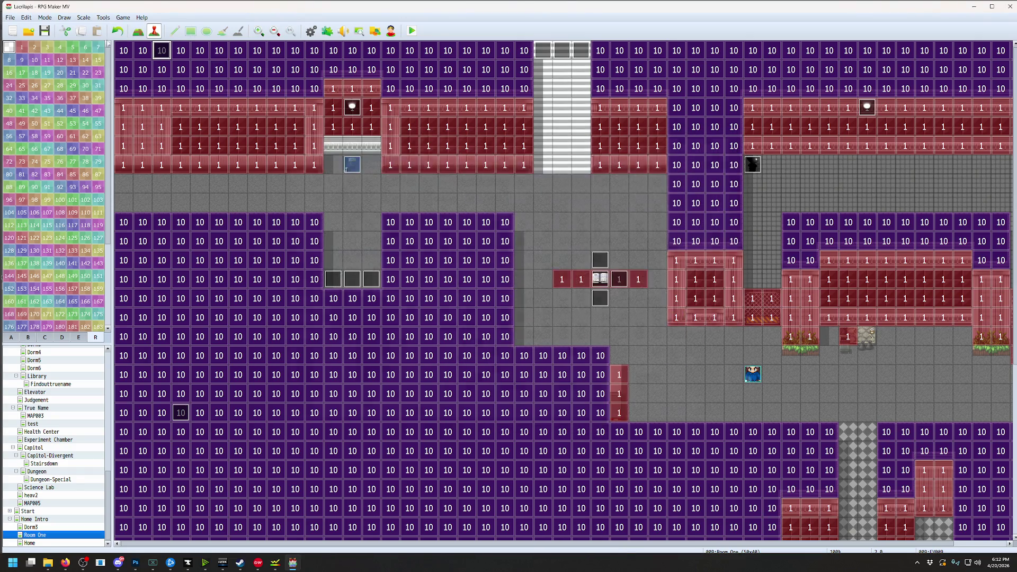
Copy the dizzy_effect syntax line from MOG_DizzyEffect's help in the Plugin Manager
{"action": "left_click", "coordinate": [103, 18]}
{"action": "left_click", "coordinate": [159, 60]}
{"action": "scroll", "coordinate": [420, 344], "scroll_direction": "down", "scroll_amount": 5}
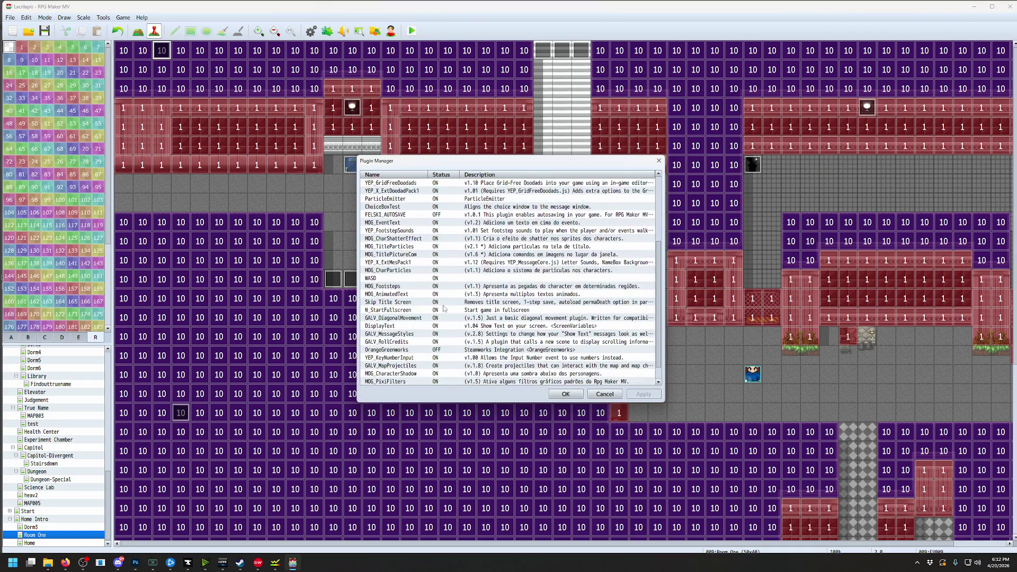
{"action": "left_click", "coordinate": [413, 370]}
{"action": "double_click", "coordinate": [413, 369]}
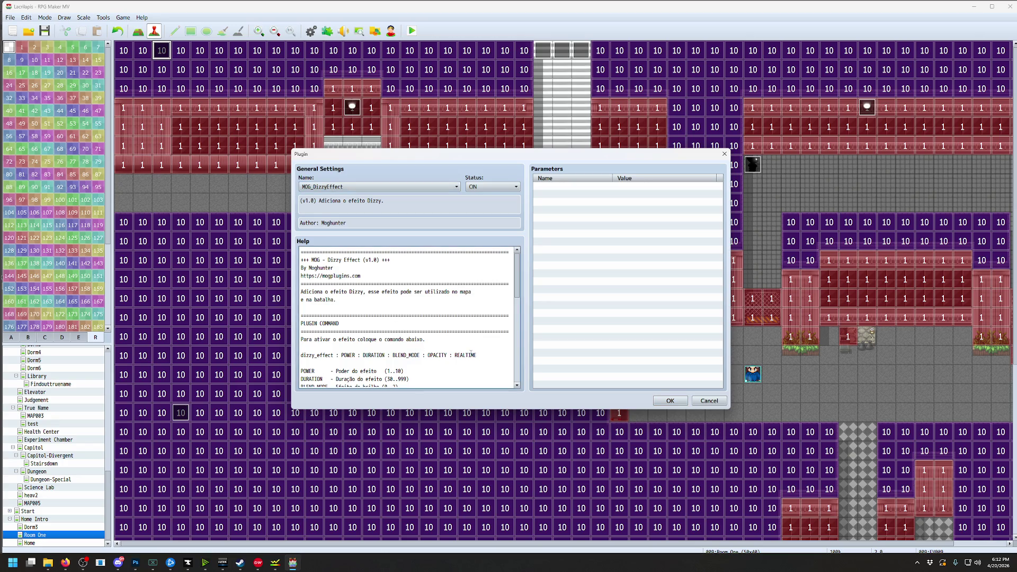
{"action": "triple_click", "coordinate": [370, 353]}
{"action": "key", "text": "ctrl+c"}
{"action": "left_click", "coordinate": [671, 401]}
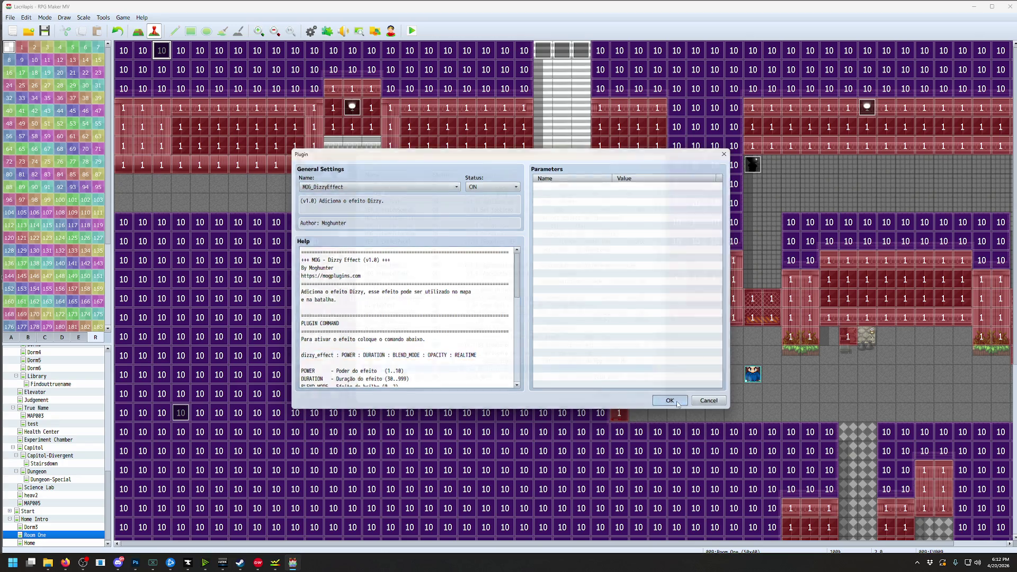
{"action": "left_click", "coordinate": [608, 400]}
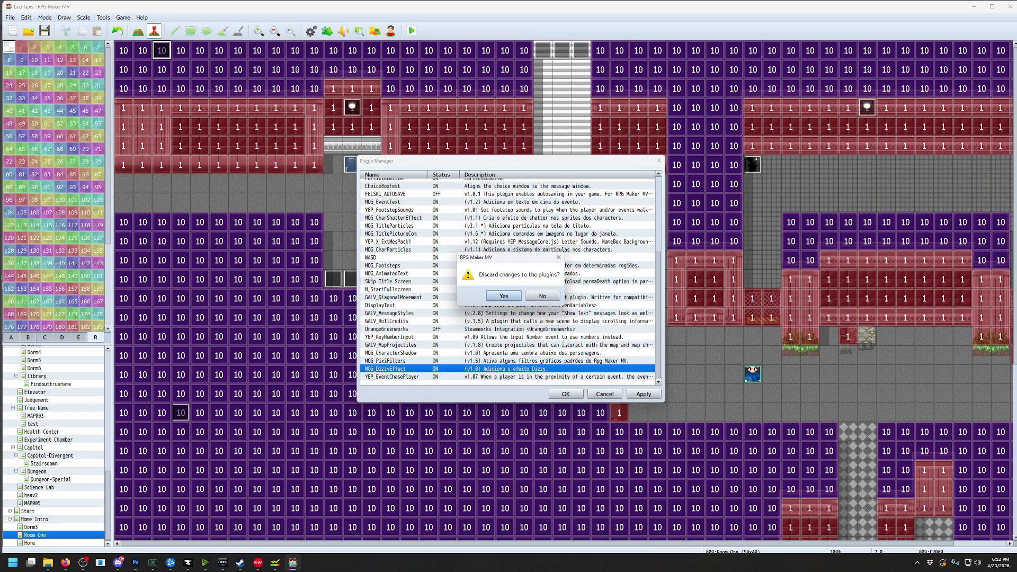
{"action": "left_click", "coordinate": [515, 299]}
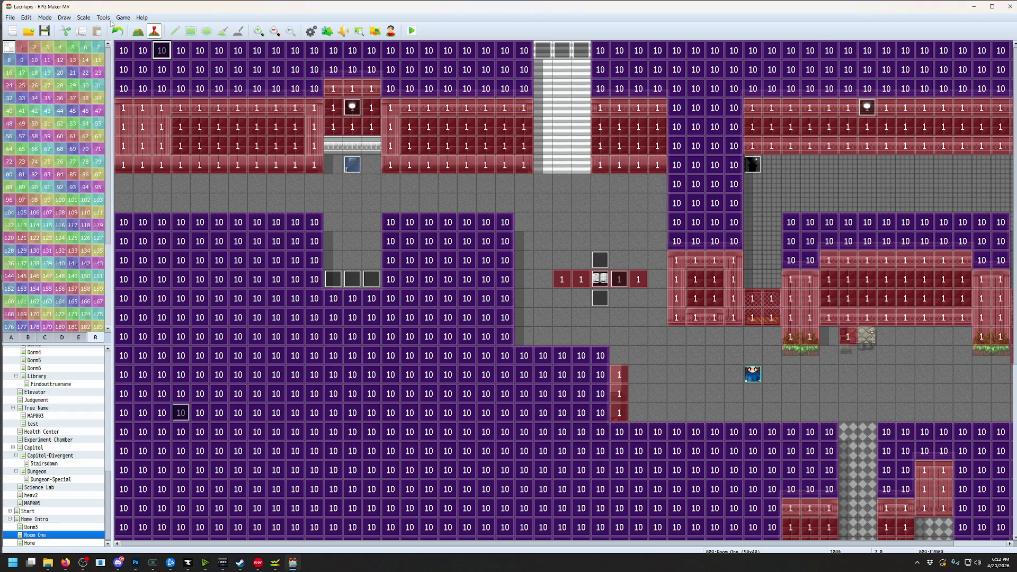
Paste the dizzy_effect syntax into the plugin command, filling in values 1, 5, 0 and 255
{"action": "left_click", "coordinate": [104, 18]}
{"action": "left_click", "coordinate": [114, 27]}
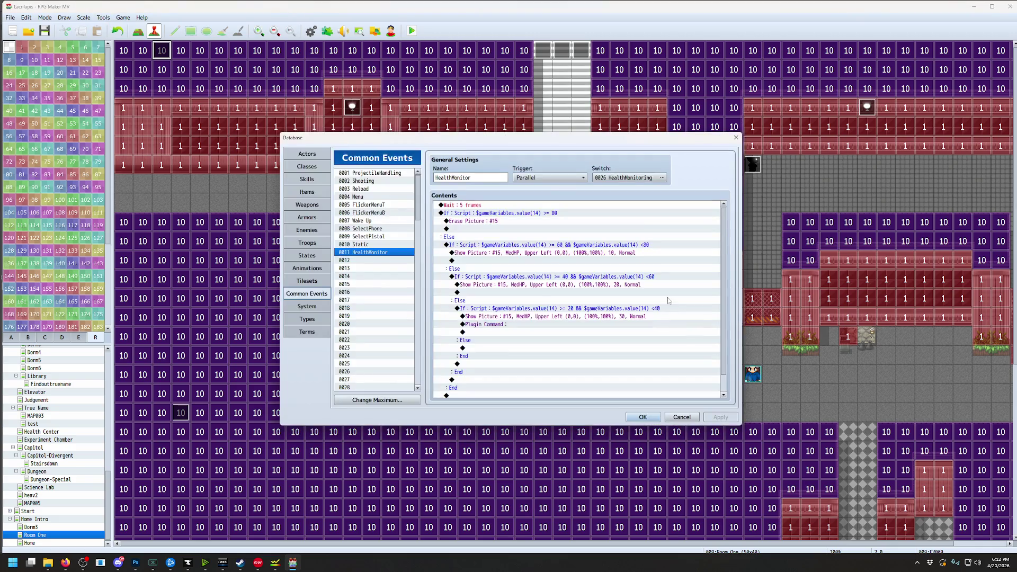
{"action": "double_click", "coordinate": [506, 323]}
{"action": "key", "text": "ctrl+v"}
{"action": "key", "text": "ctrl+a"}
{"action": "left_click", "coordinate": [553, 292]}
{"action": "double_click", "coordinate": [554, 293]}
{"action": "type", "text": "1"}
{"action": "left_click_drag", "start_coordinate": [575, 292], "coordinate": [556, 293]}
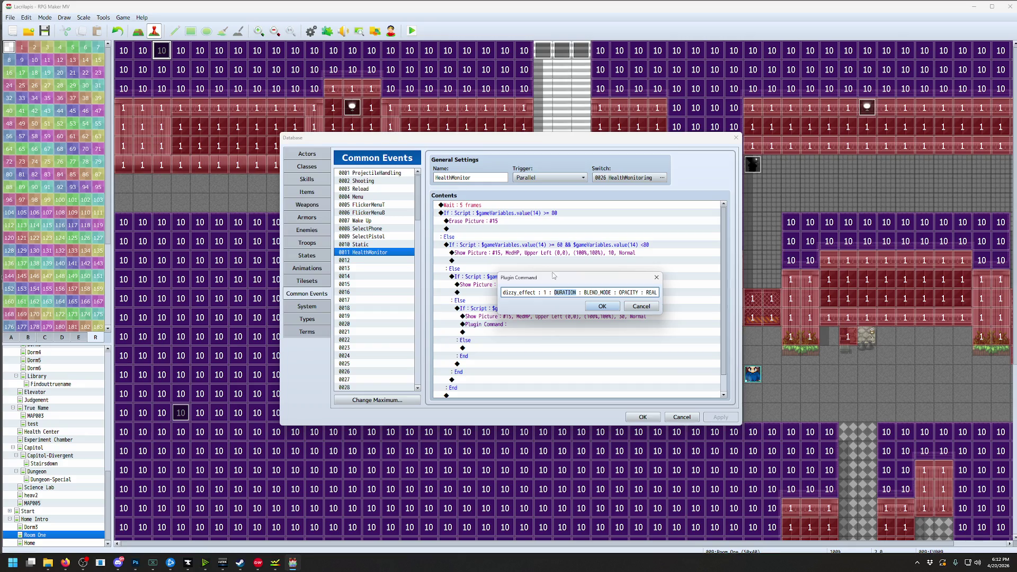
{"action": "type", "text": "5"}
{"action": "mouse_move", "coordinate": [594, 293]}
{"action": "left_mouse_down"}
{"action": "mouse_move", "coordinate": [566, 294]}
{"action": "mouse_move", "coordinate": [578, 294]}
{"action": "left_mouse_up"}
{"action": "type", "text": "0 : 255"}
Confirm dizzy_effect : 1 : 5 : 0 : 255 : REALTIME, save, and start a playtest
{"action": "left_click", "coordinate": [602, 307]}
{"action": "left_click", "coordinate": [643, 417]}
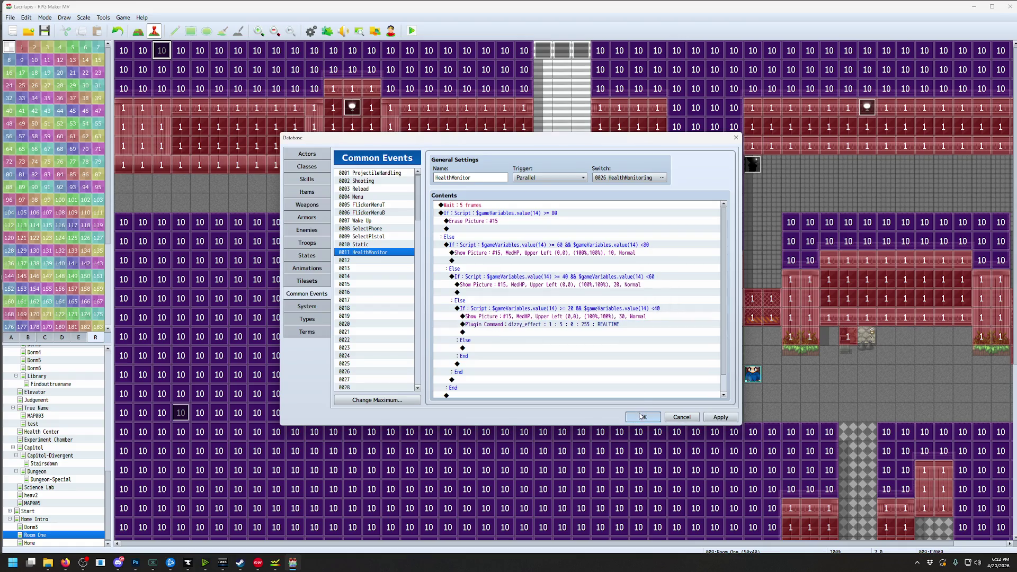
{"action": "key", "text": "ctrl+r"}
{"action": "key", "text": "Return"}
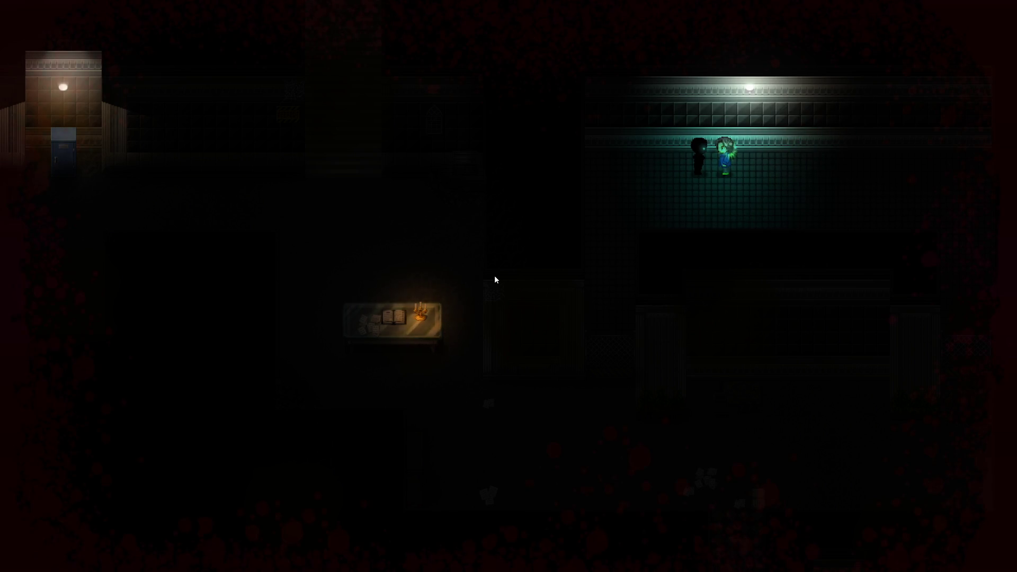
Walk the character down, left and along the corridor, then close the playtest
{"action": "key", "text": "Down"}
{"action": "key", "text": "Down"}
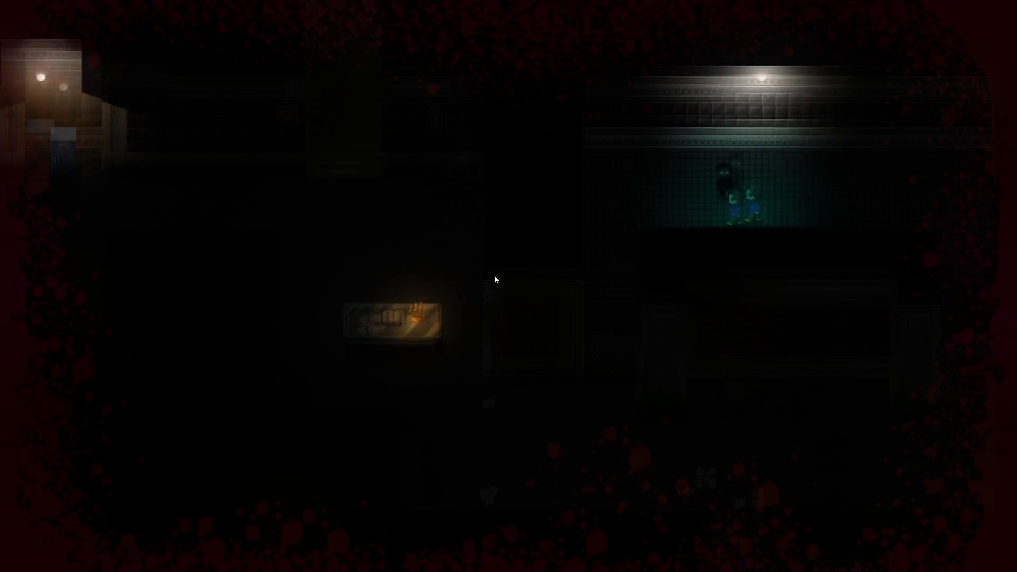
{"action": "key", "text": "Left"}
{"action": "key", "text": "Left"}
{"action": "key", "text": "Left"}
{"action": "key", "text": "Left"}
{"action": "key", "text": "Left"}
{"action": "key", "text": "Down"}
{"action": "key", "text": "Down"}
{"action": "key", "text": "Down"}
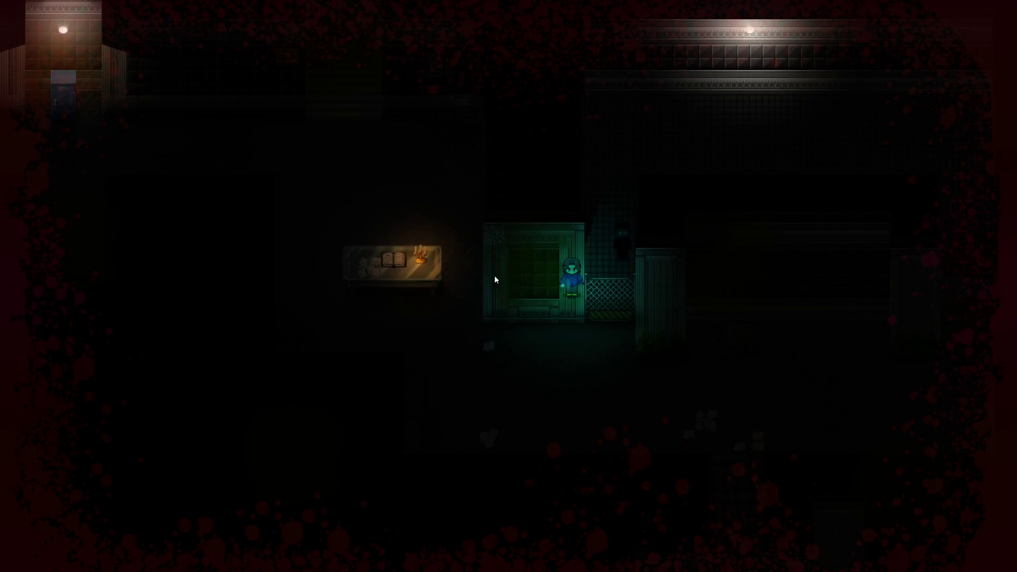
{"action": "key", "text": "alt+F4"}
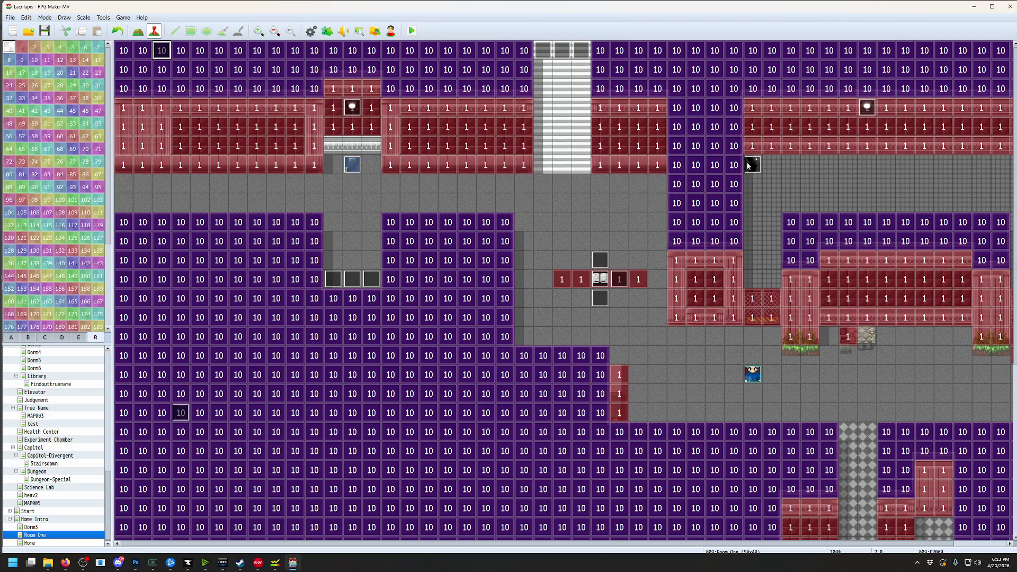
Change the dizzy_effect blend mode from 0 to 1, then save and start a playtest
{"action": "left_click", "coordinate": [103, 18]}
{"action": "left_click", "coordinate": [114, 24]}
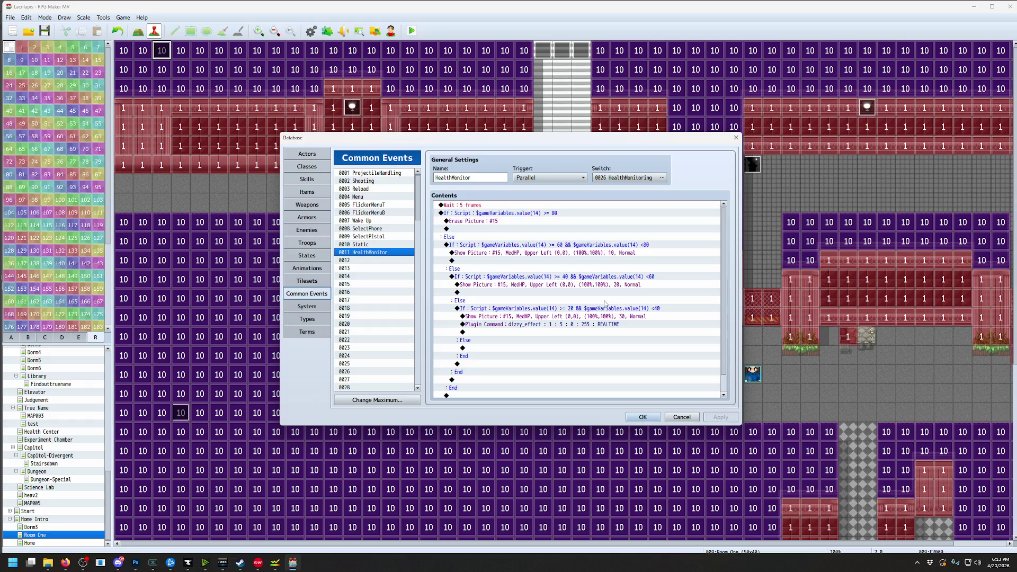
{"action": "double_click", "coordinate": [572, 332]}
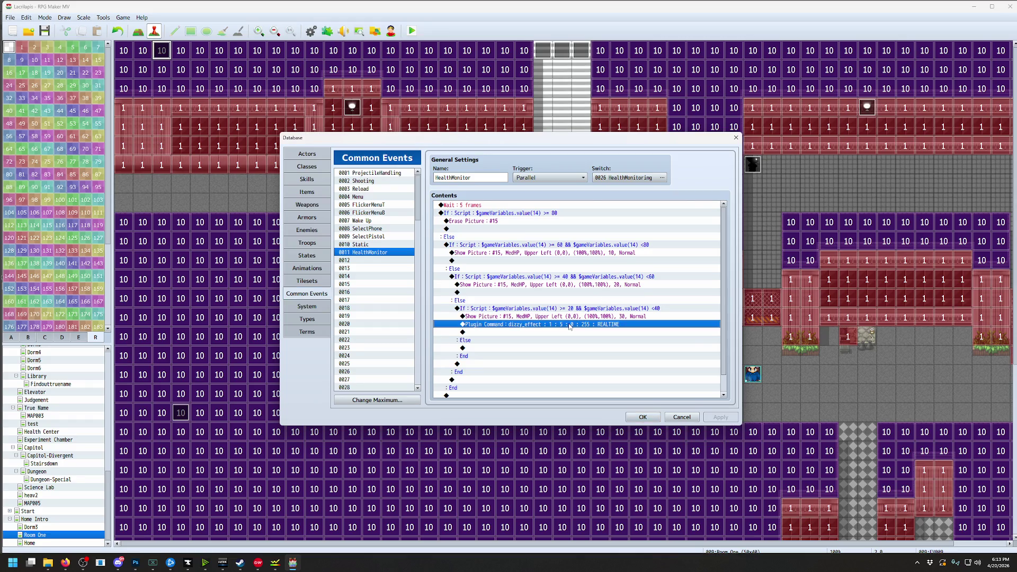
{"action": "left_click", "coordinate": [658, 417]}
{"action": "double_click", "coordinate": [625, 324]}
{"action": "left_click", "coordinate": [546, 292]}
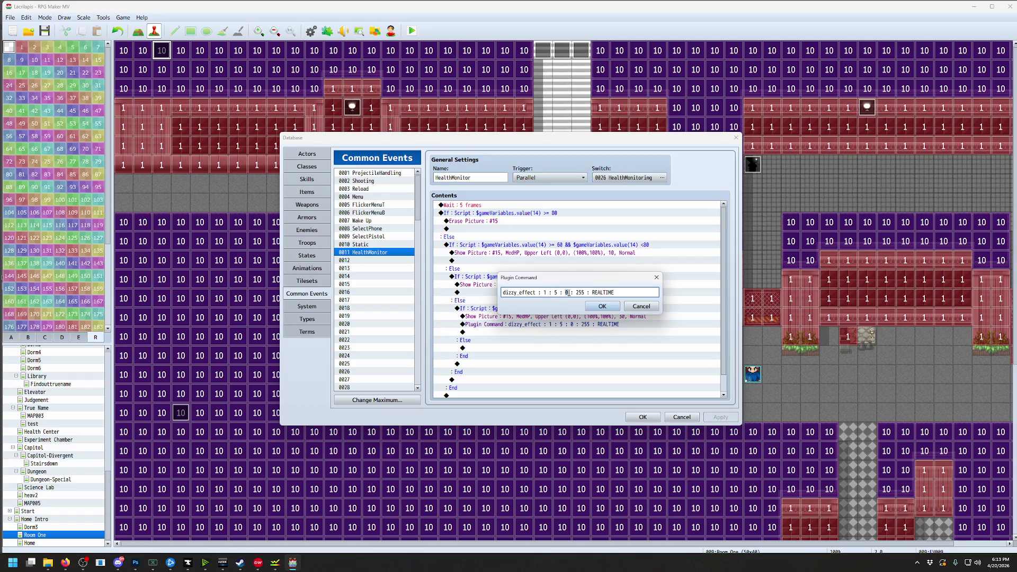
{"action": "type", "text": "1"}
{"action": "left_click", "coordinate": [602, 306]}
{"action": "left_click", "coordinate": [642, 417]}
{"action": "left_click", "coordinate": [412, 31]}
{"action": "left_click", "coordinate": [470, 288]}
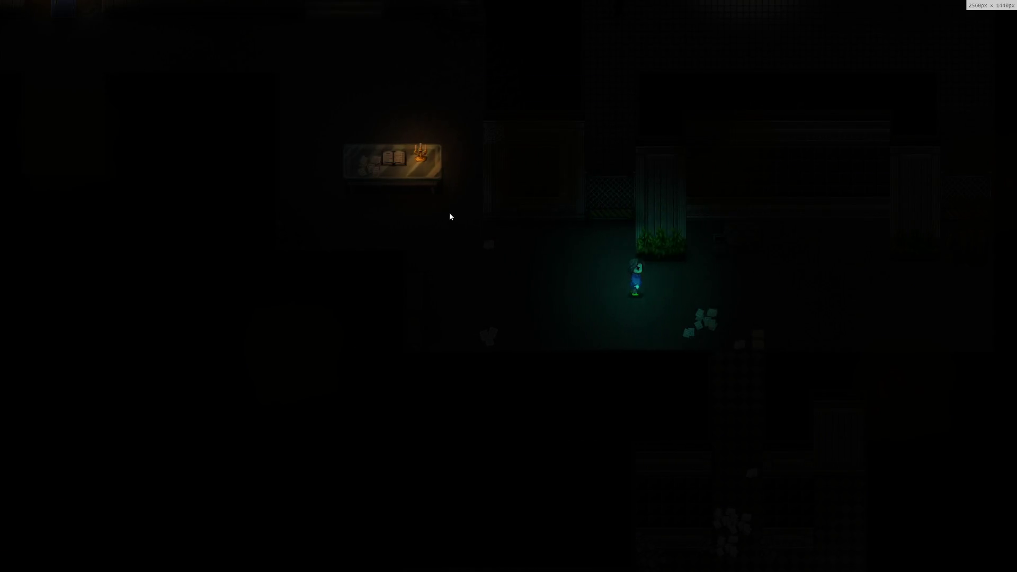
Walk the girl along the dark corridor, dodging the shadow figure, toward the green doorway
{"action": "key", "text": "Up"}
{"action": "key", "text": "Right"}
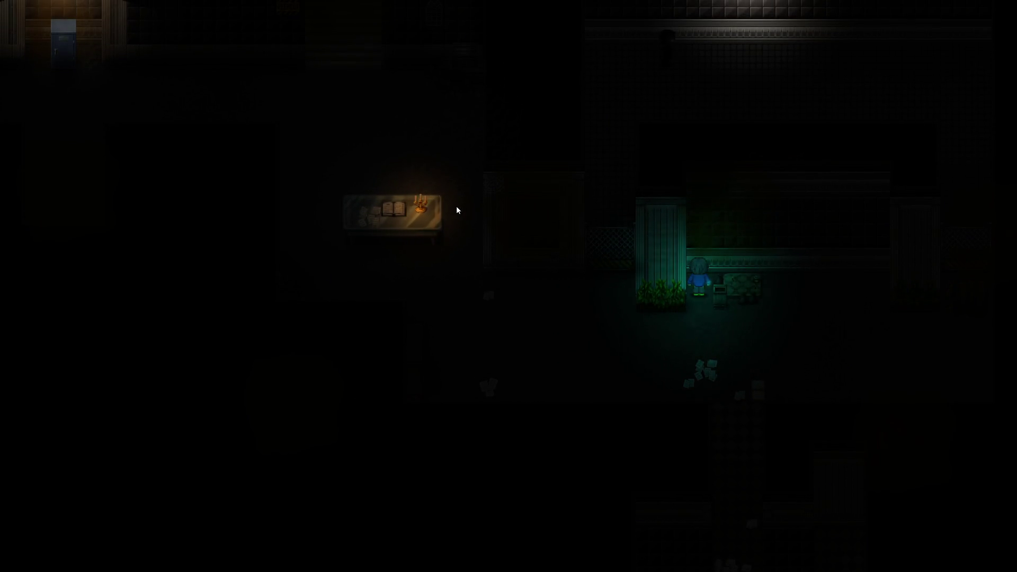
{"action": "key", "text": "Return"}
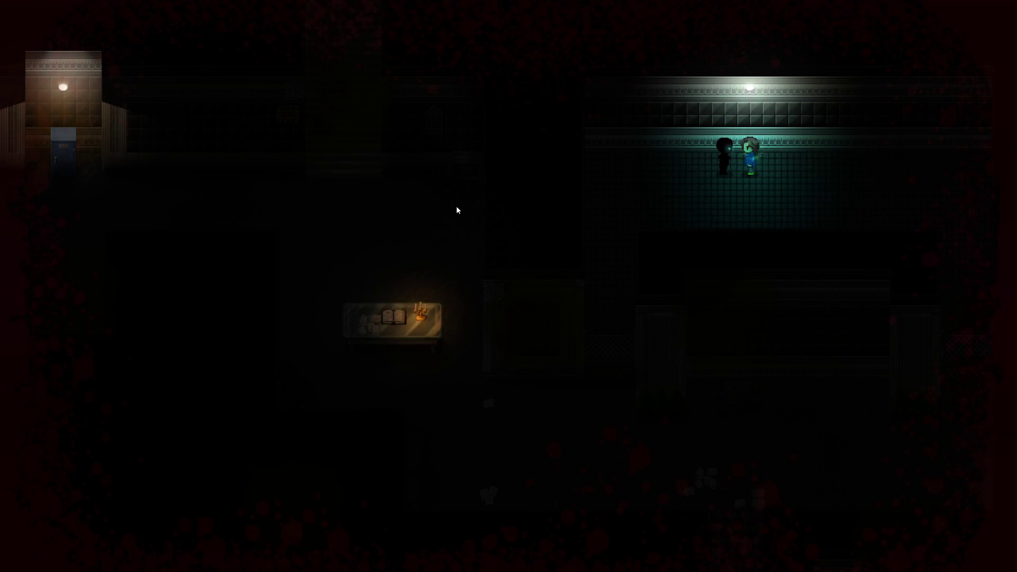
{"action": "key", "text": "Right"}
{"action": "key", "text": "Down"}
{"action": "key", "text": "Down"}
{"action": "key", "text": "Up"}
{"action": "key", "text": "Left"}
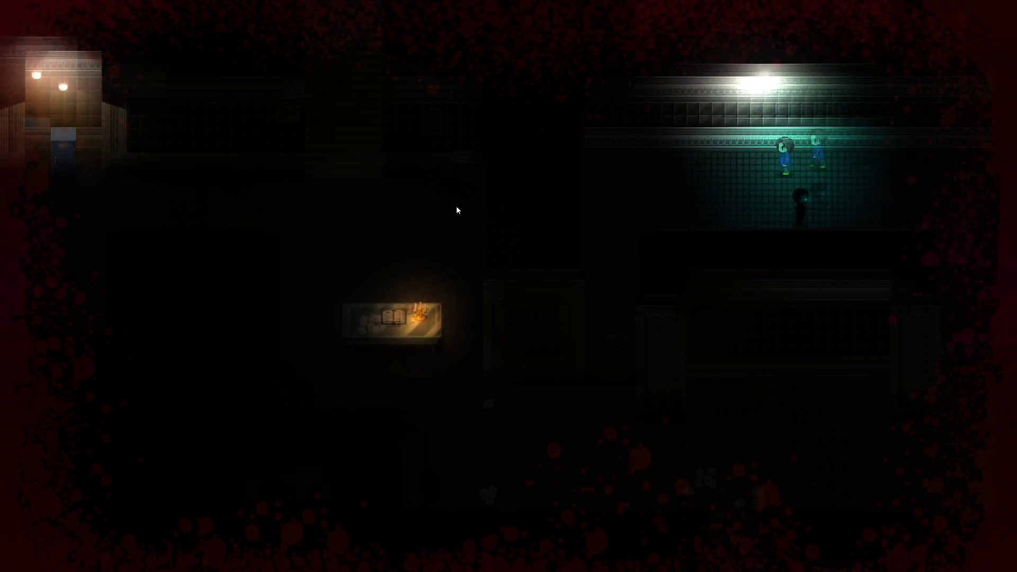
{"action": "key", "text": "Left"}
{"action": "key", "text": "Down"}
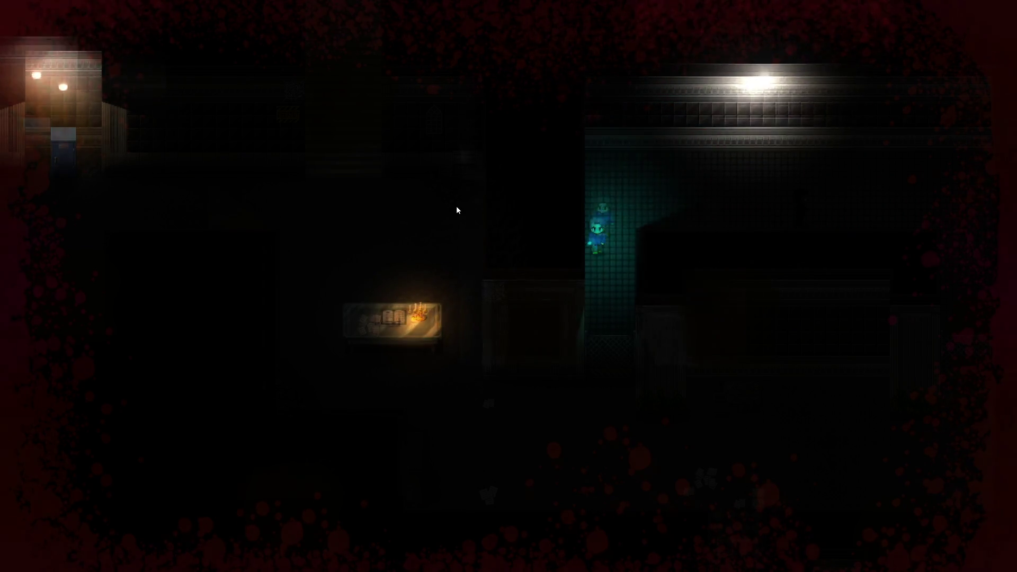
{"action": "key", "text": "Down"}
{"action": "key", "text": "Left"}
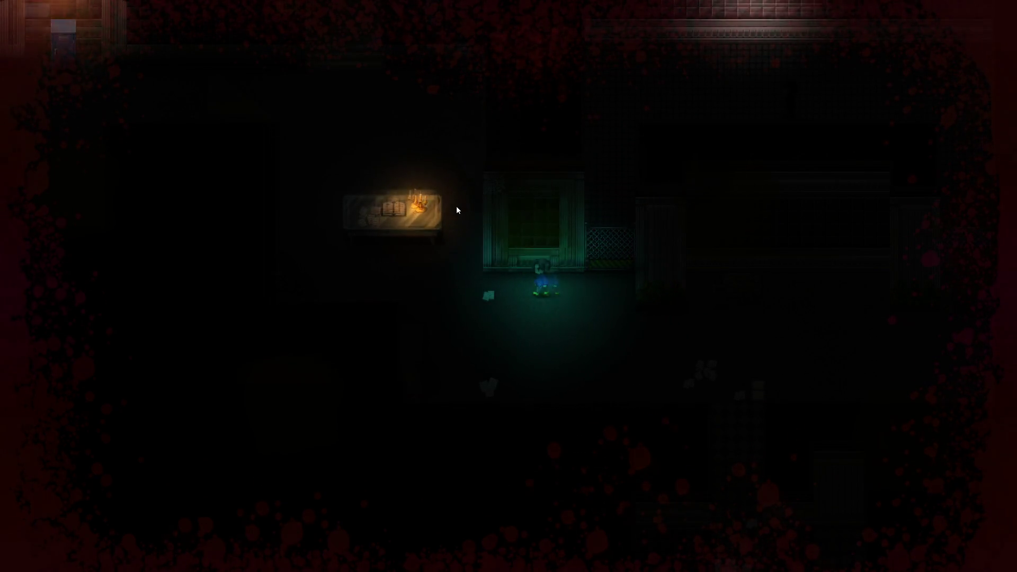
{"action": "key", "text": "Left"}
{"action": "key", "text": "Down"}
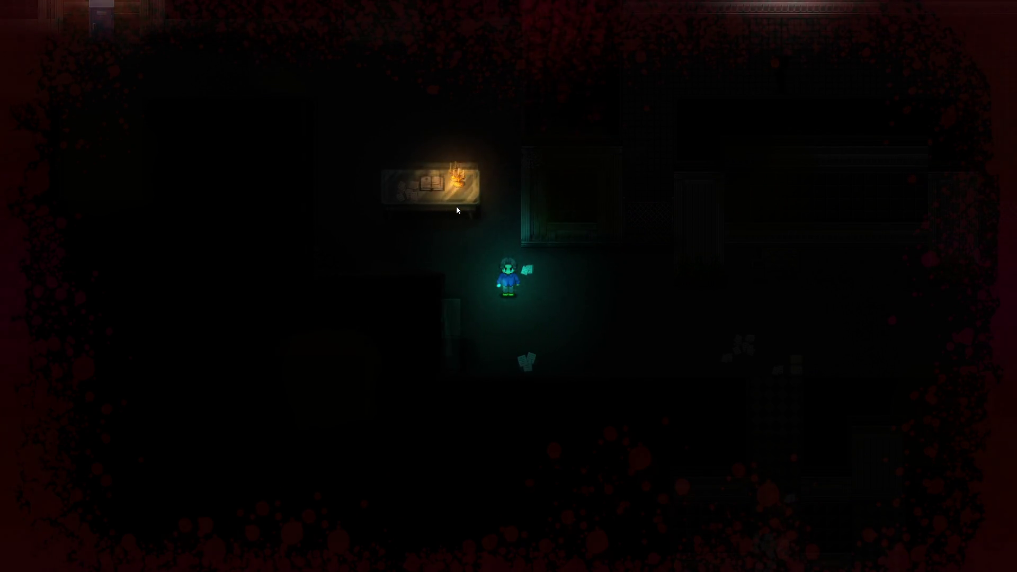
{"action": "key", "text": "Right"}
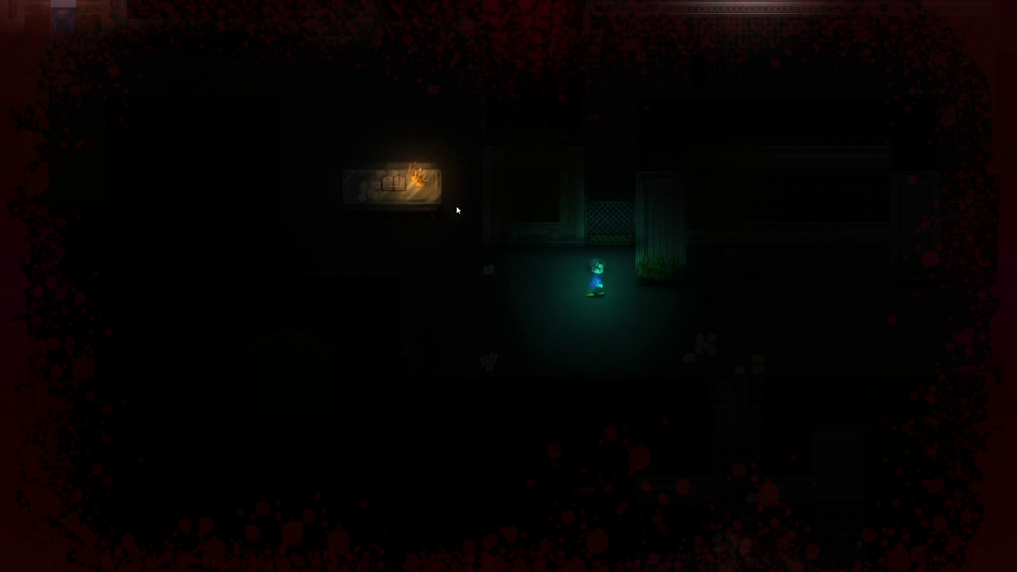
Walk the girl around the candle-lit table with the blood overlay showing, then end the playtest
{"action": "key", "text": "Left"}
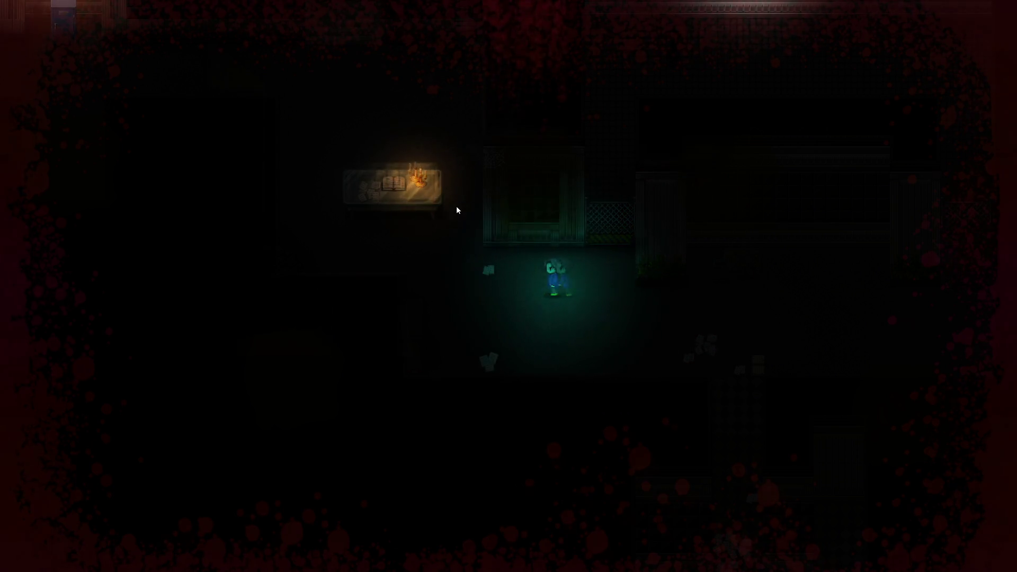
{"action": "key", "text": "Left"}
{"action": "key", "text": "Up"}
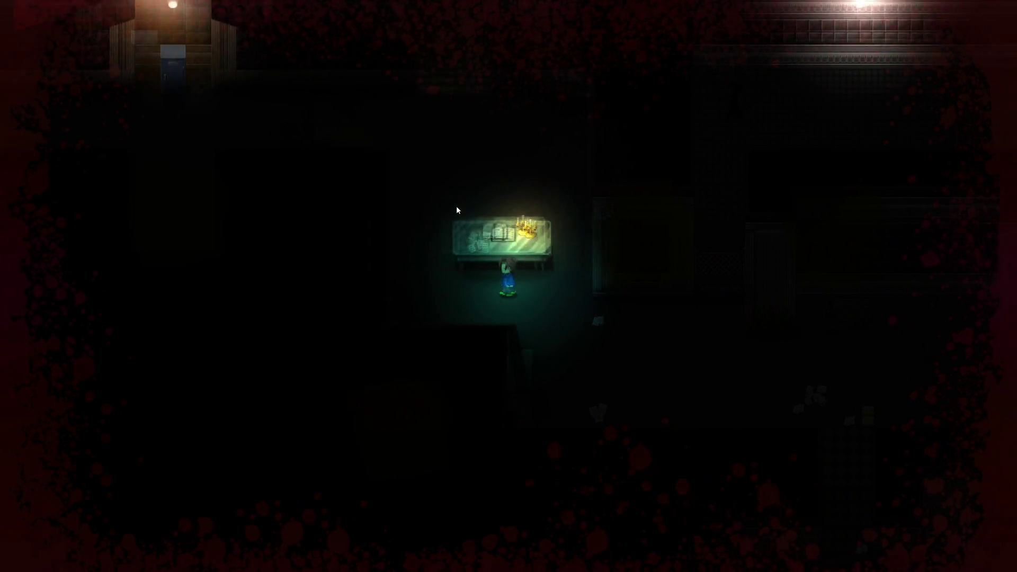
{"action": "key", "text": "Left"}
{"action": "key", "text": "Right"}
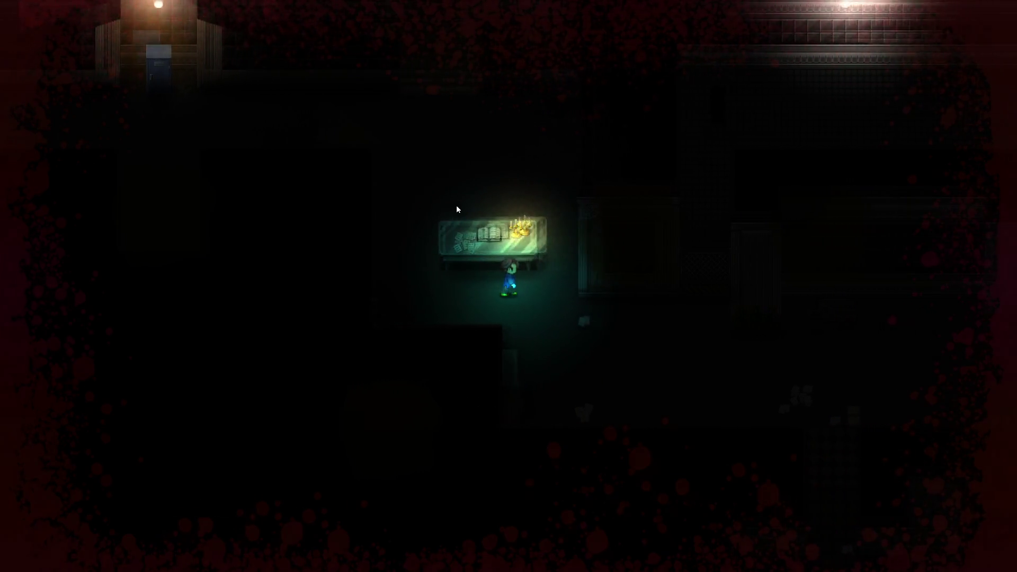
{"action": "key", "text": "Down"}
{"action": "key", "text": "Right"}
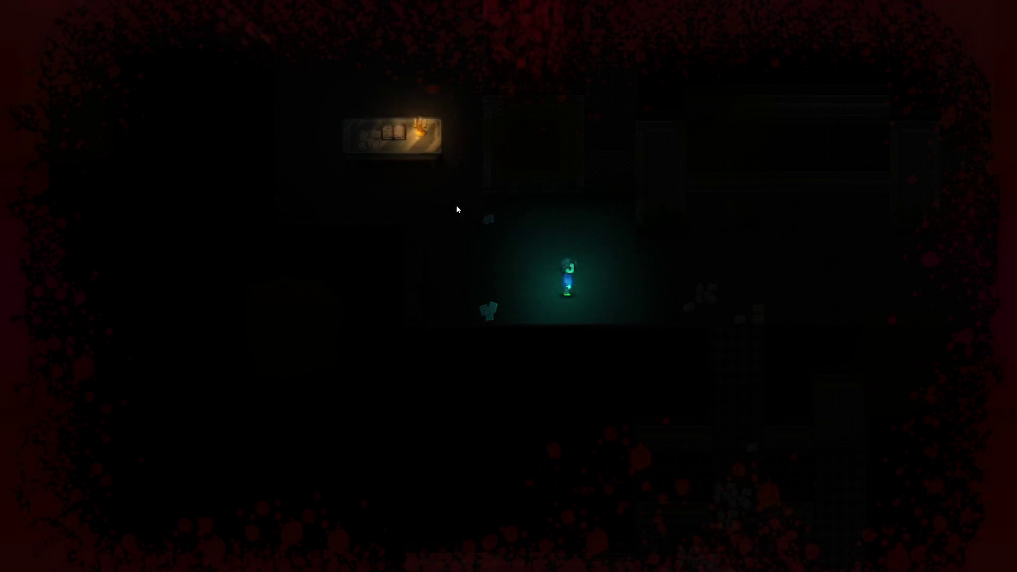
{"action": "key", "text": "Up"}
{"action": "key", "text": "Left"}
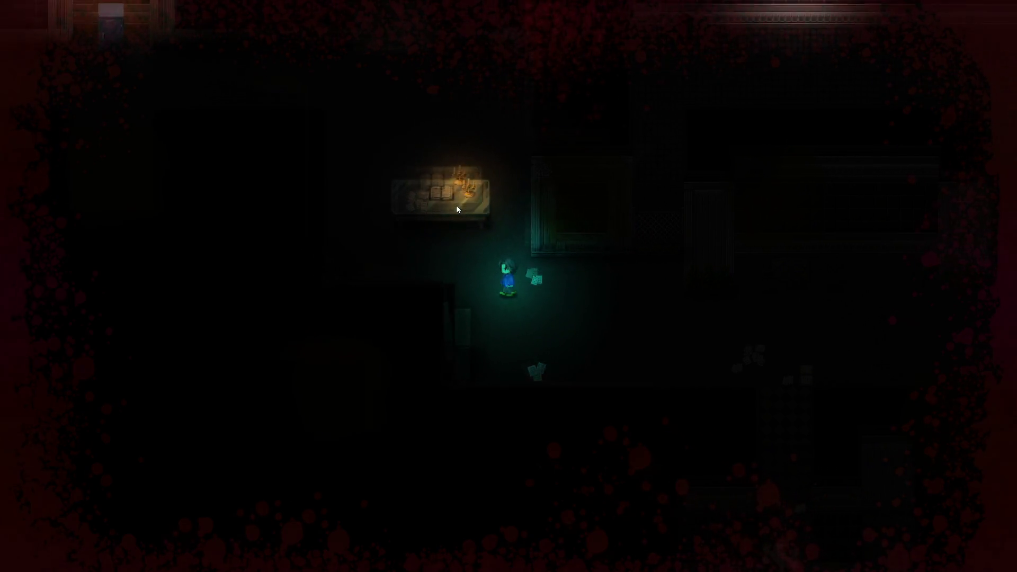
{"action": "key", "text": "Up"}
{"action": "key", "text": "Left"}
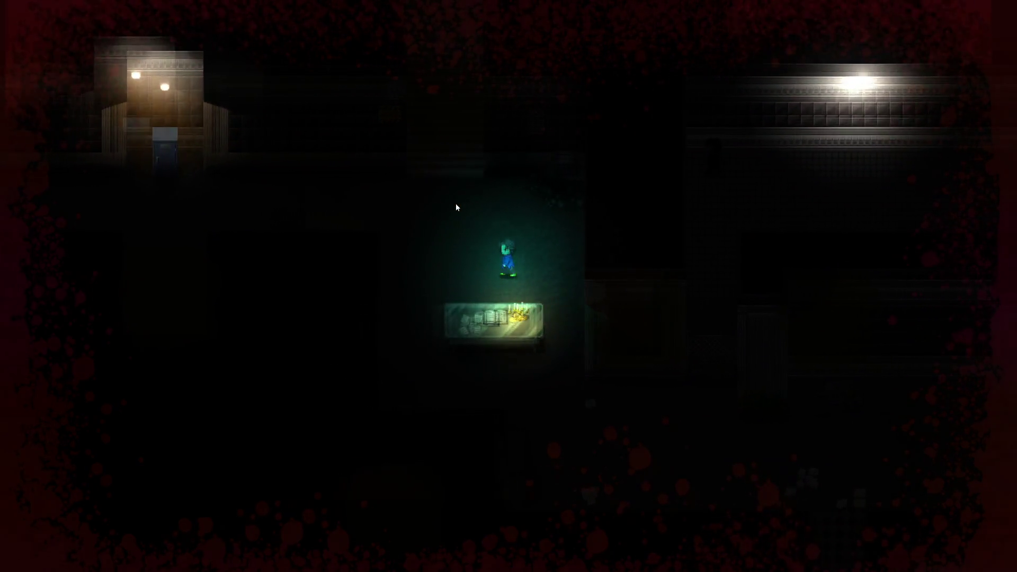
{"action": "key", "text": "Left"}
{"action": "key", "text": "Down"}
{"action": "key", "text": "Up"}
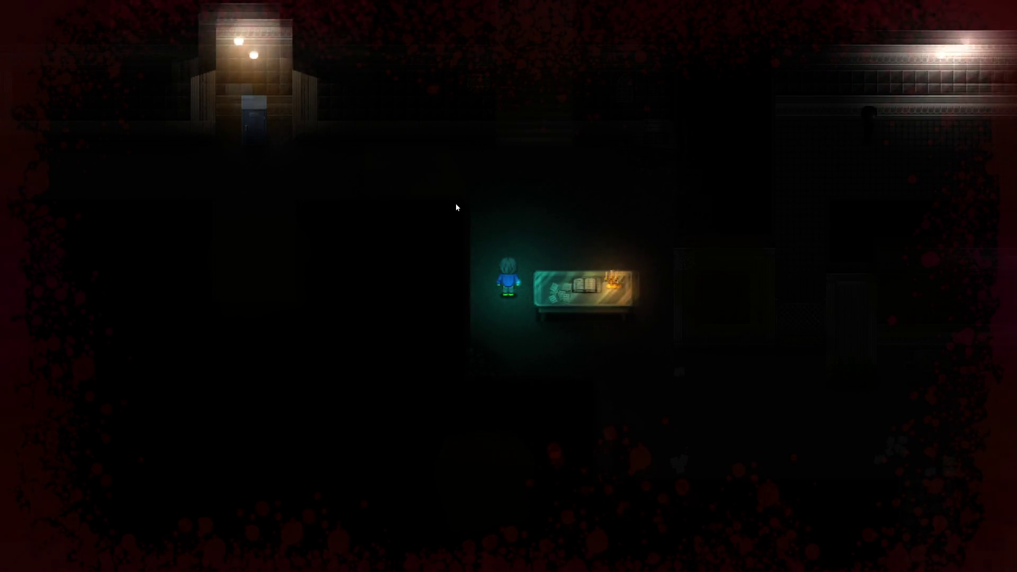
{"action": "key", "text": "Up"}
{"action": "key", "text": "Right"}
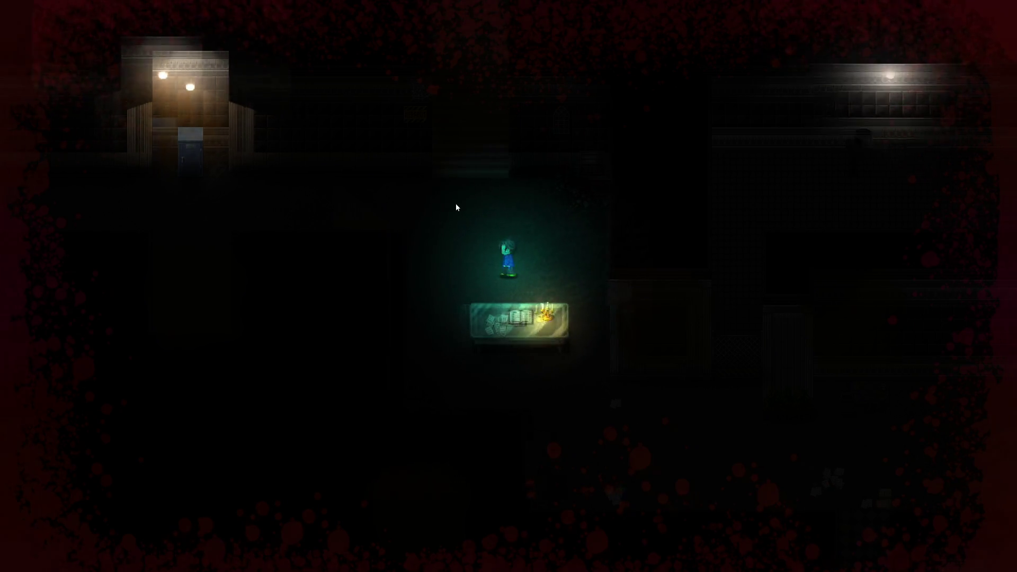
{"action": "key", "text": "Left"}
{"action": "key", "text": "Down"}
{"action": "key", "text": "Right"}
{"action": "key", "text": "Up"}
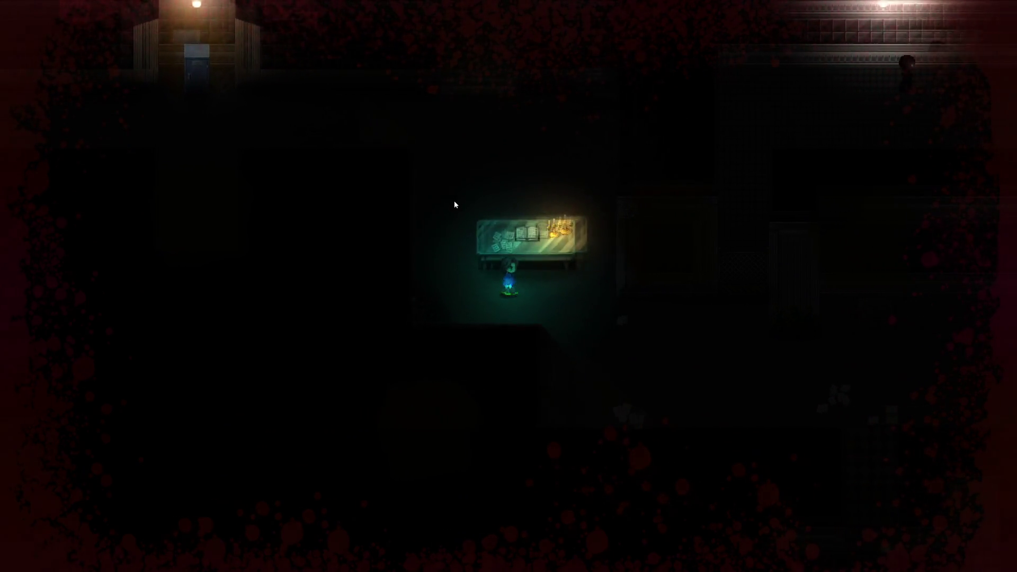
{"action": "key", "text": "Right"}
{"action": "key", "text": "Up"}
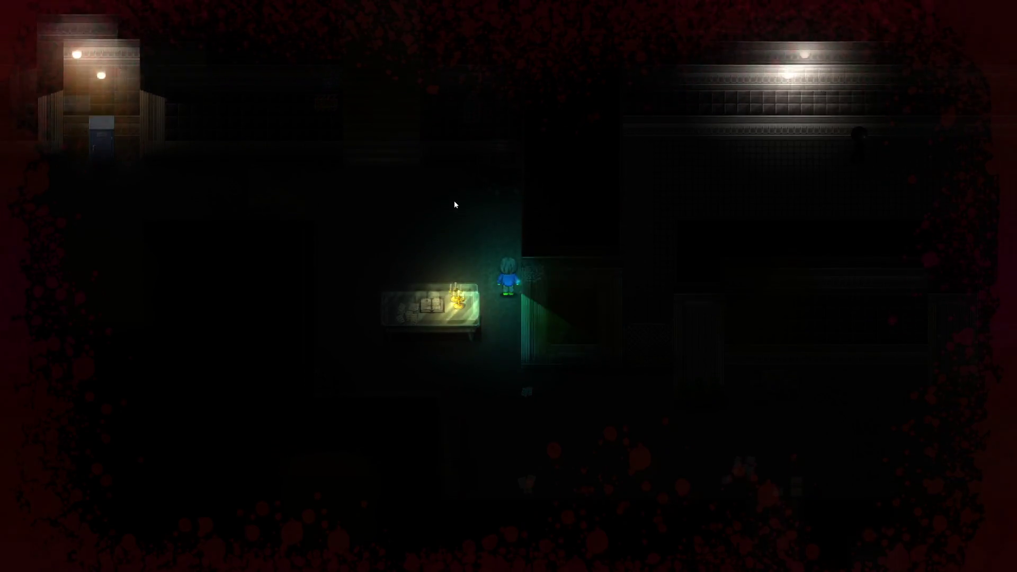
{"action": "key", "text": "Up"}
{"action": "key", "text": "Left"}
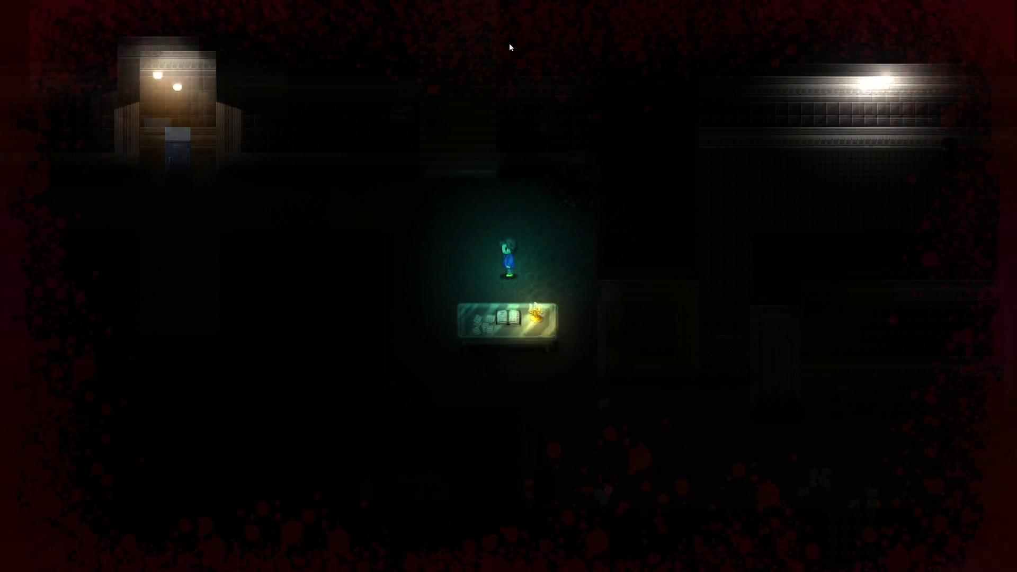
{"action": "key", "text": "Left"}
{"action": "key", "text": "Down"}
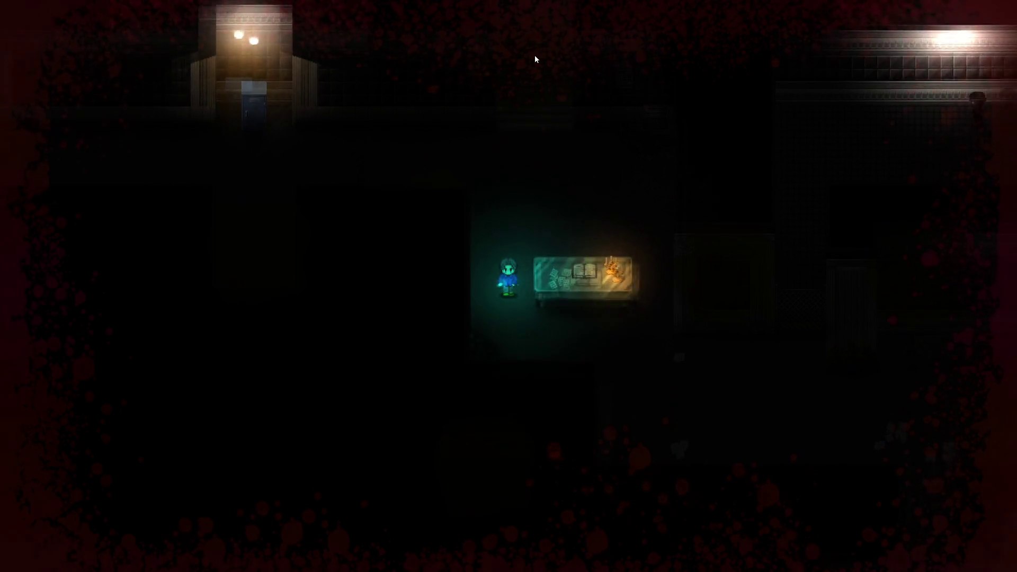
{"action": "key", "text": "Down"}
{"action": "key", "text": "Right"}
{"action": "key", "text": "Down"}
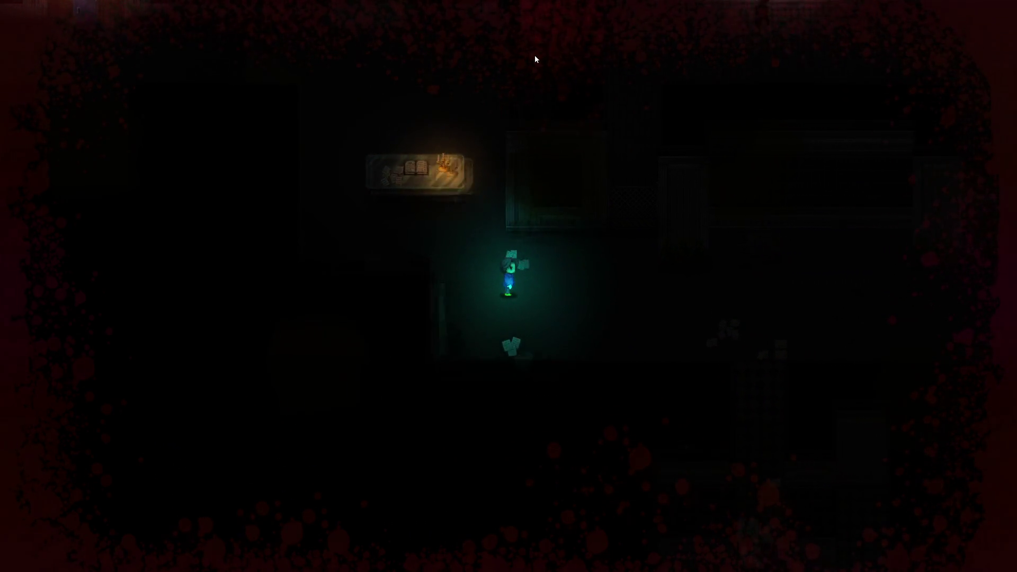
{"action": "key", "text": "Down"}
{"action": "key", "text": "Right"}
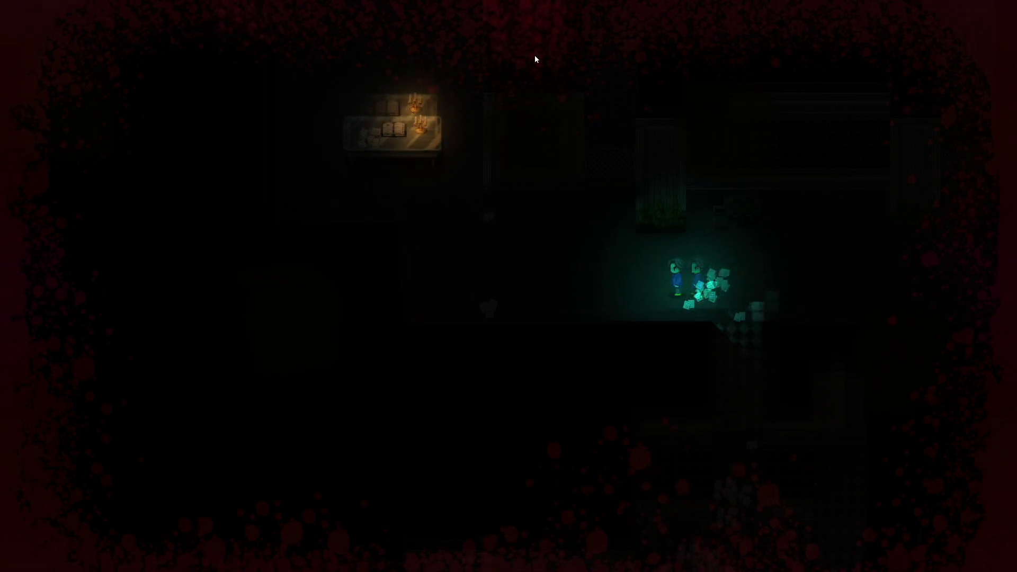
{"action": "key", "text": "Left"}
{"action": "key", "text": "Up"}
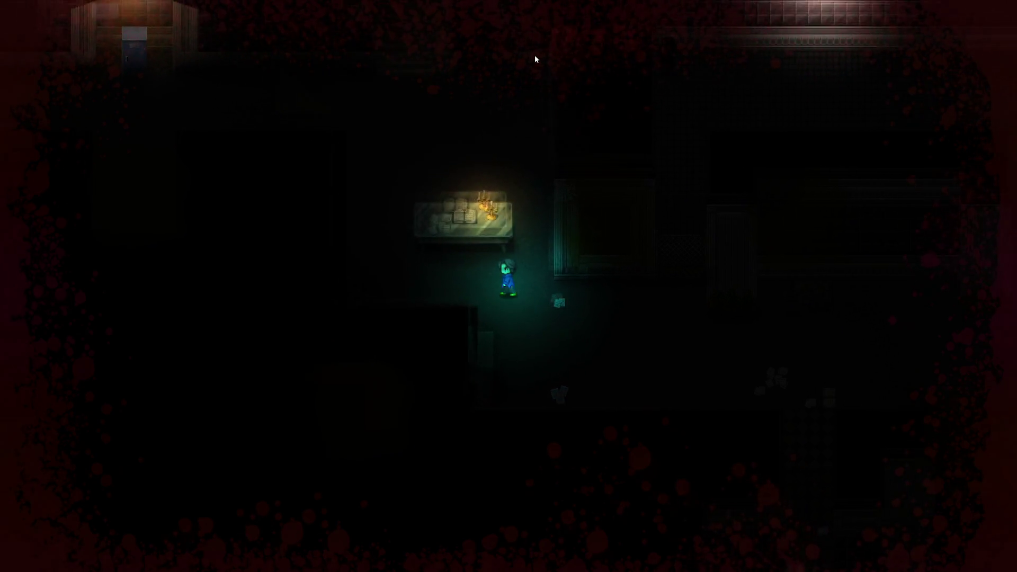
{"action": "key", "text": "Left"}
{"action": "key", "text": "Up"}
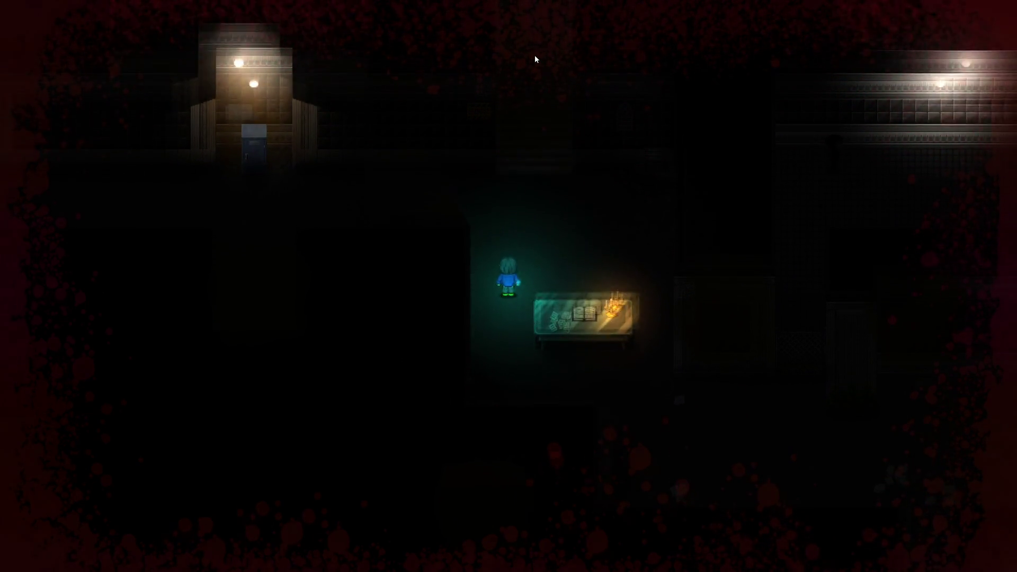
{"action": "key", "text": "Up"}
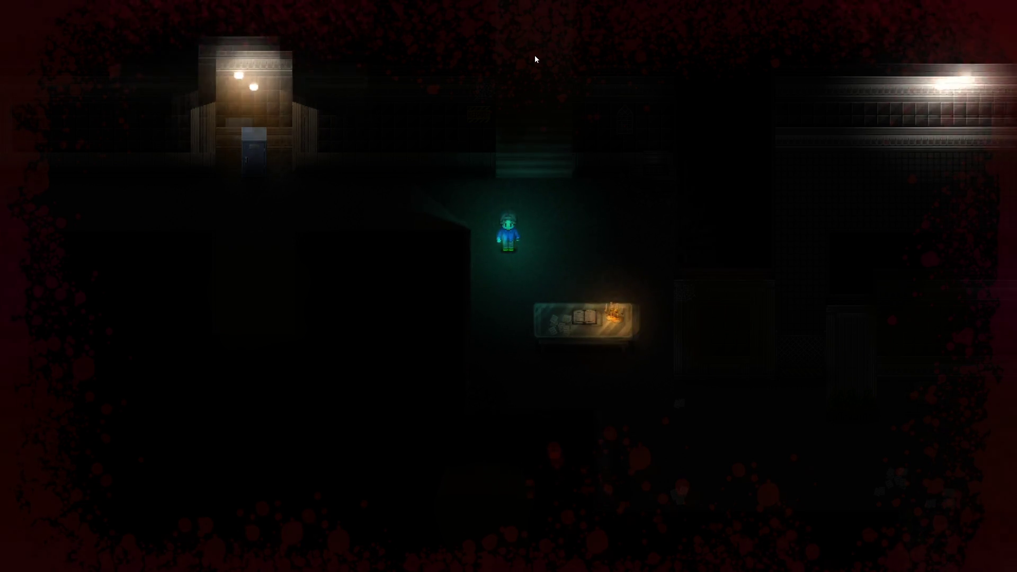
{"action": "key", "text": "alt+F4"}
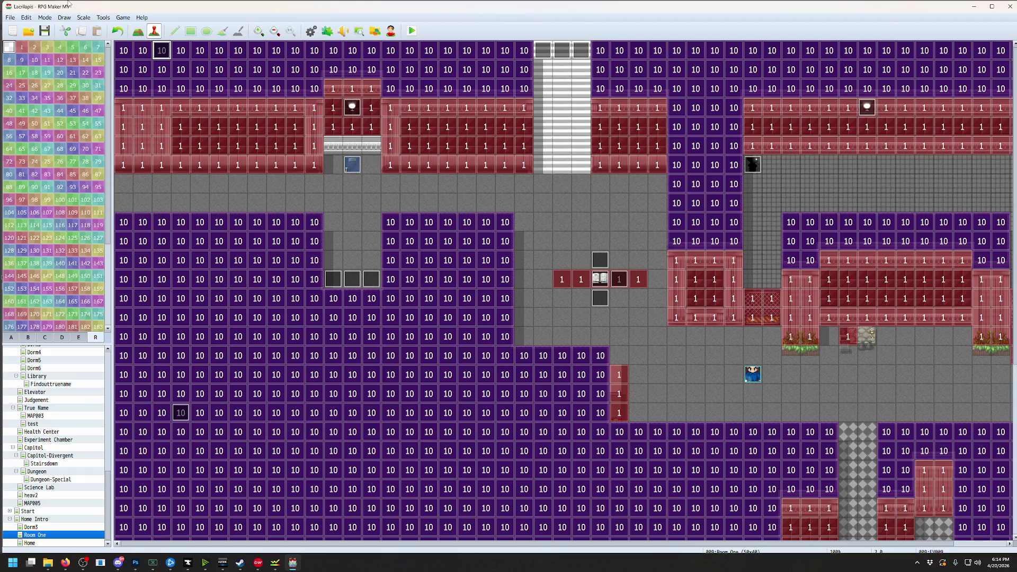
Open the Database via the Tools menu to the 0011 HealthMonitor common event
{"action": "left_click", "coordinate": [103, 18]}
{"action": "left_click", "coordinate": [112, 28]}
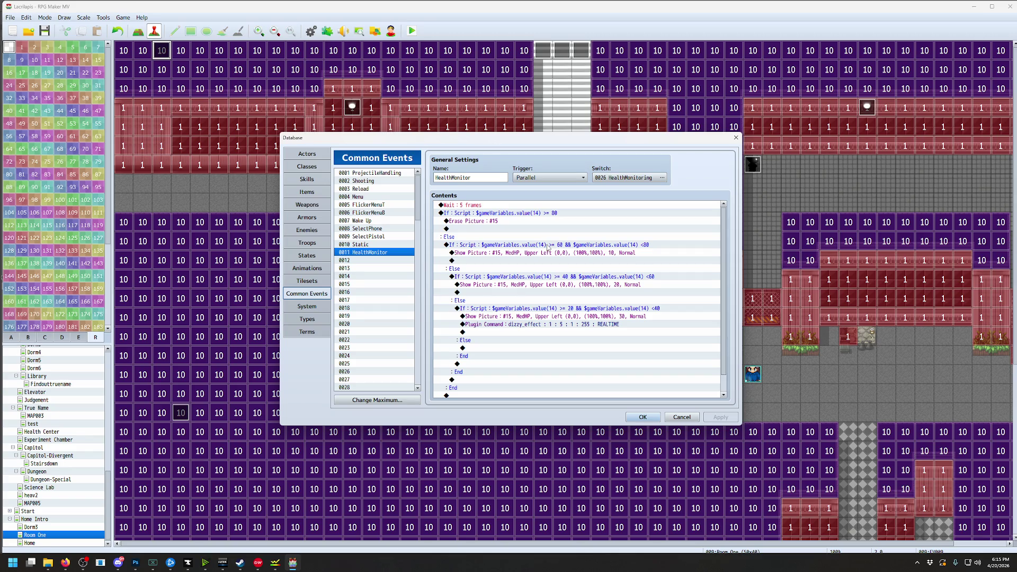
Read the filter_effect usage notes in the MOG_PixiFilters plugin help, then close back to the plugins list
{"action": "left_click", "coordinate": [642, 418]}
{"action": "left_click", "coordinate": [102, 17]}
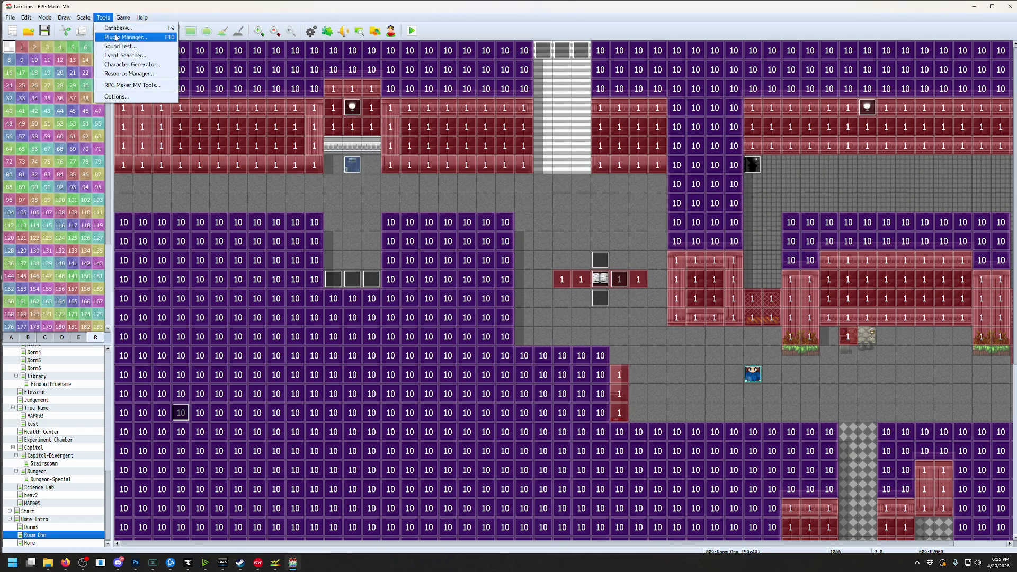
{"action": "left_click", "coordinate": [115, 37]}
{"action": "scroll", "coordinate": [560, 340], "scroll_direction": "down", "scroll_amount": 3}
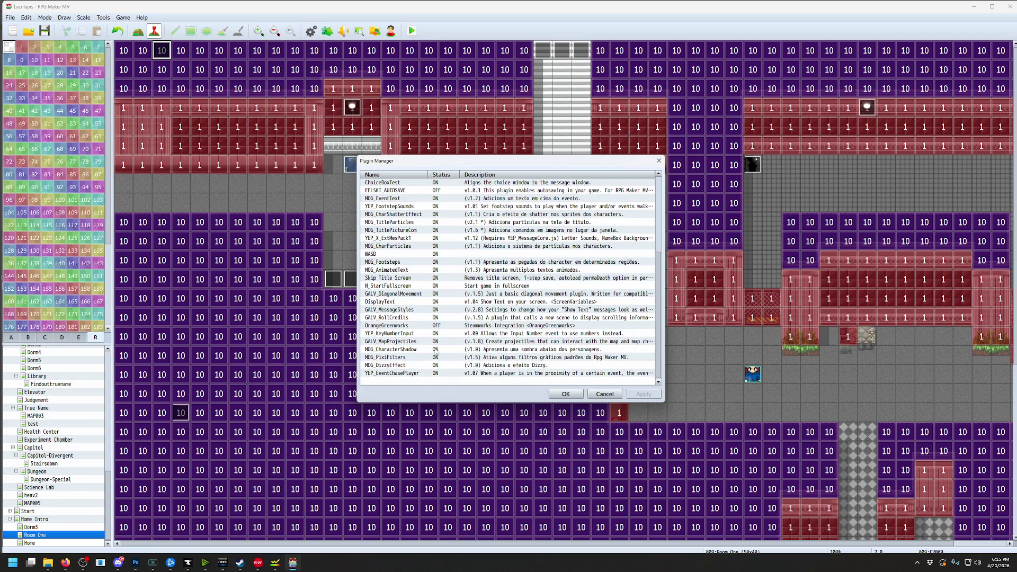
{"action": "double_click", "coordinate": [397, 358]}
{"action": "scroll", "coordinate": [495, 263], "scroll_direction": "down", "scroll_amount": 1}
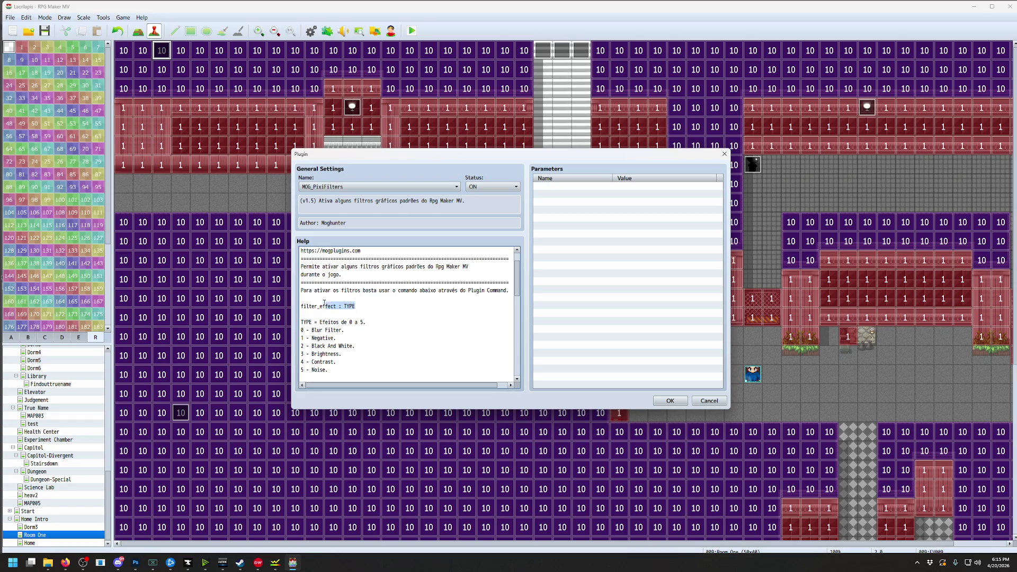
{"action": "left_click", "coordinate": [710, 402]}
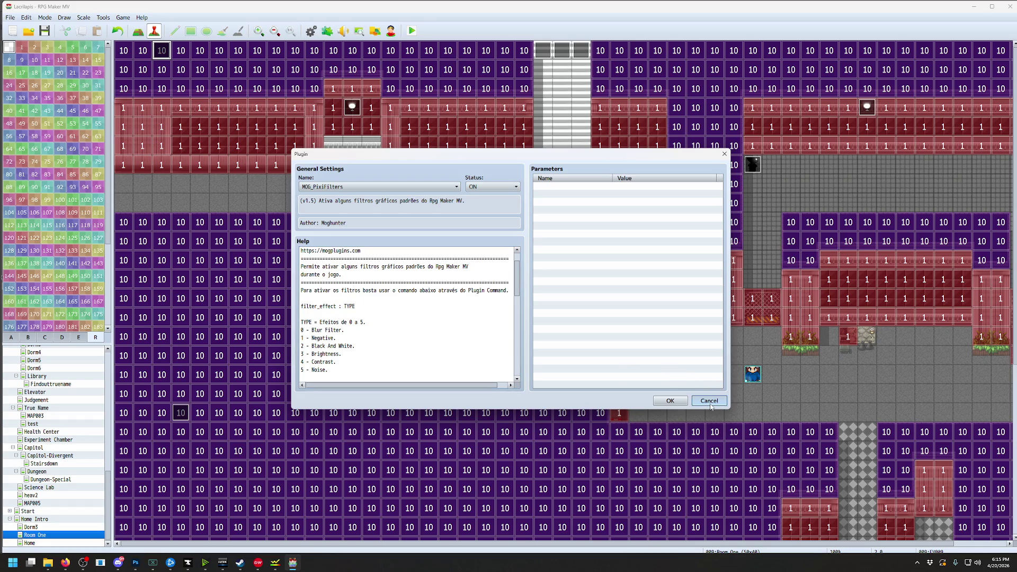
{"action": "left_click", "coordinate": [605, 394]}
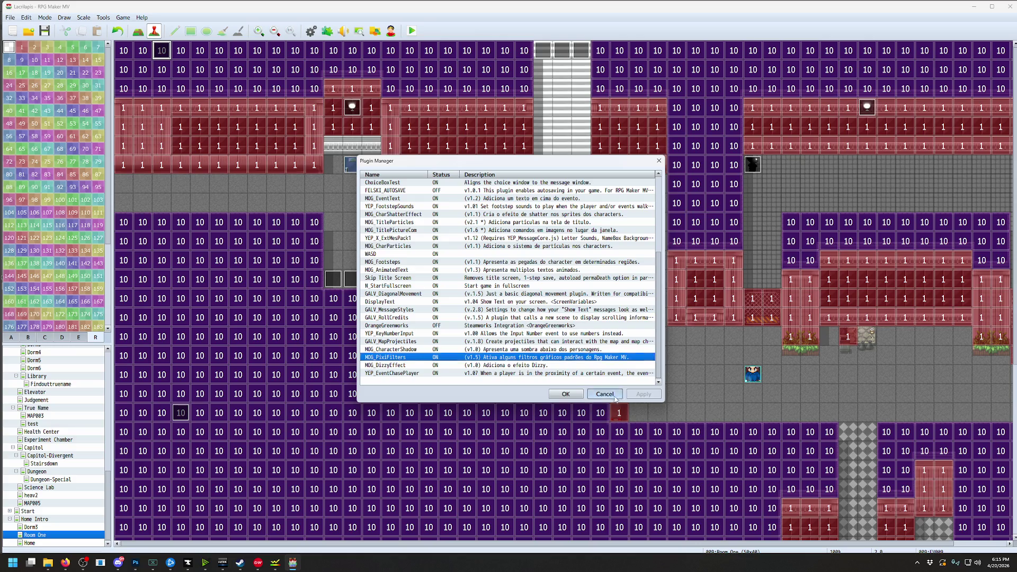
{"action": "left_click", "coordinate": [103, 17]}
Replace HealthMonitor's dizzy_effect plugin command with 'filter_effect : 4'
{"action": "left_click", "coordinate": [114, 26]}
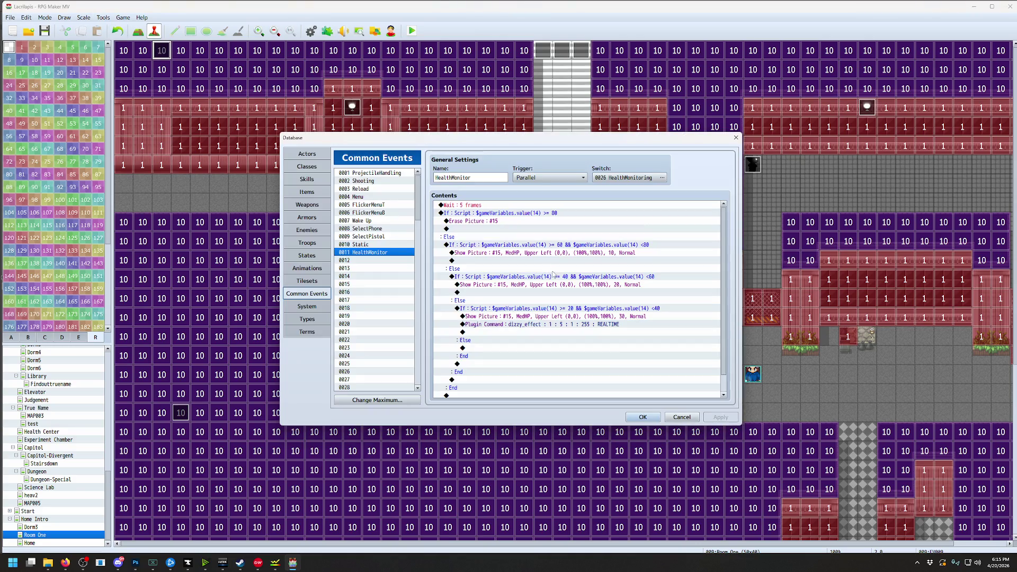
{"action": "left_click", "coordinate": [535, 326]}
{"action": "key", "text": "Delete"}
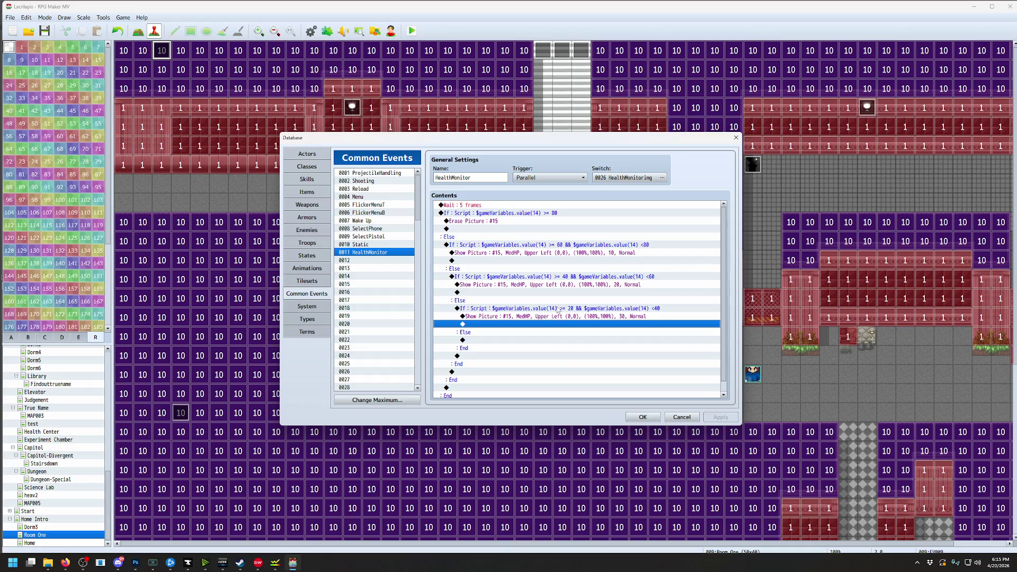
{"action": "double_click", "coordinate": [530, 323]}
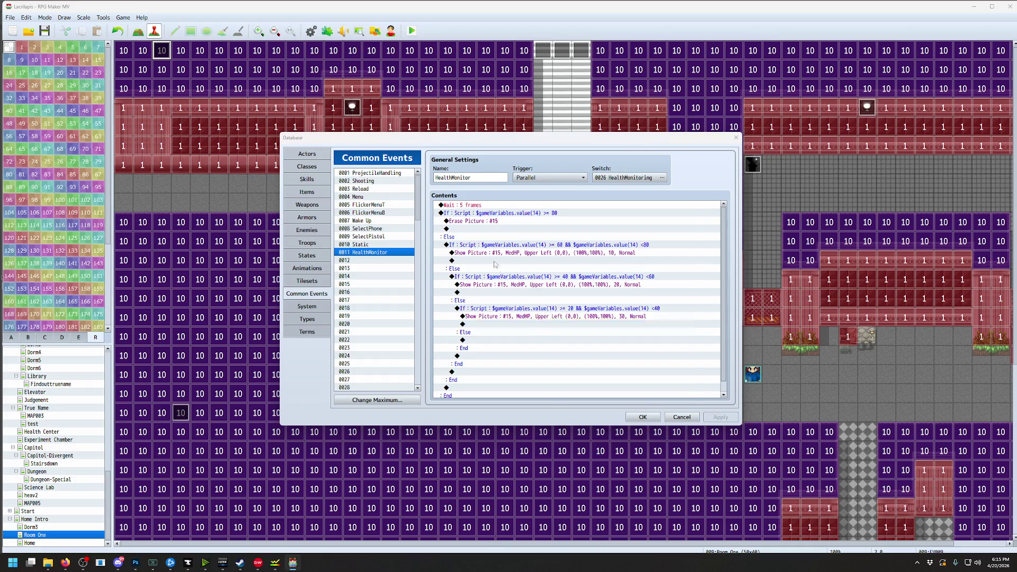
{"action": "left_click", "coordinate": [629, 395]}
{"action": "type", "text": "filter_effect : TYPE"}
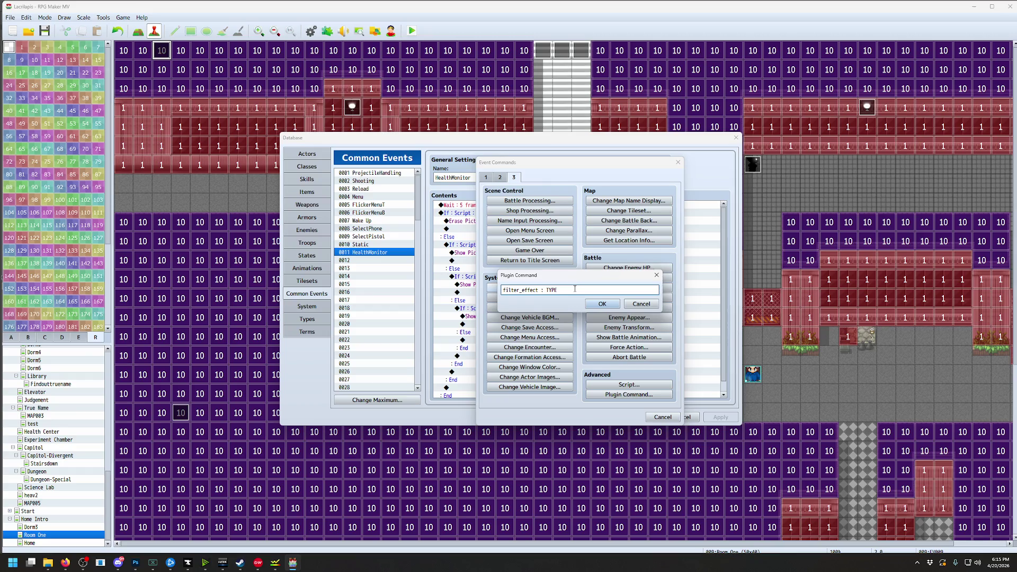
{"action": "left_click", "coordinate": [602, 304]}
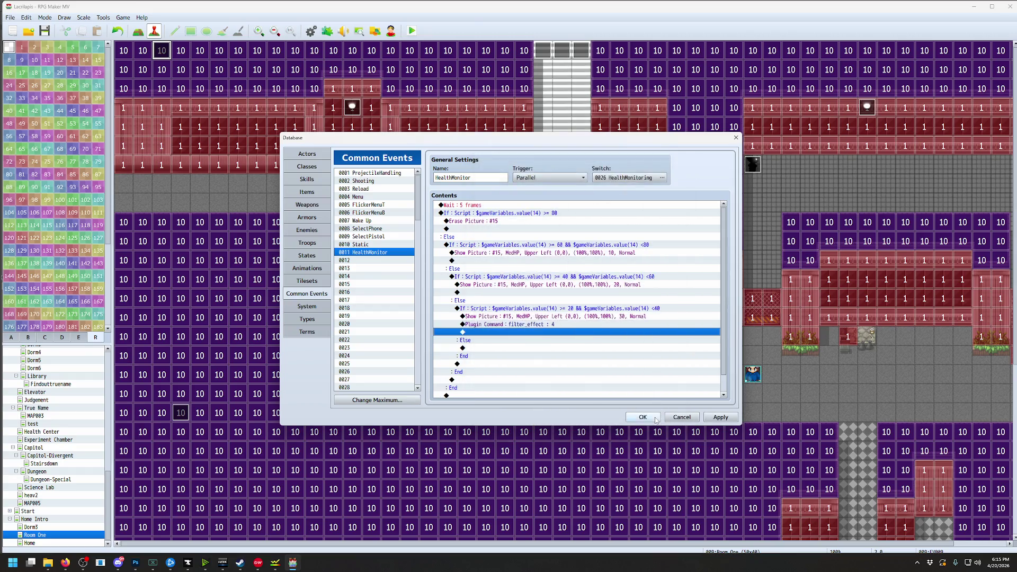
Save the project, run a playtest, and close the game window
{"action": "left_click", "coordinate": [644, 417]}
{"action": "left_click", "coordinate": [411, 33]}
{"action": "left_click", "coordinate": [477, 296]}
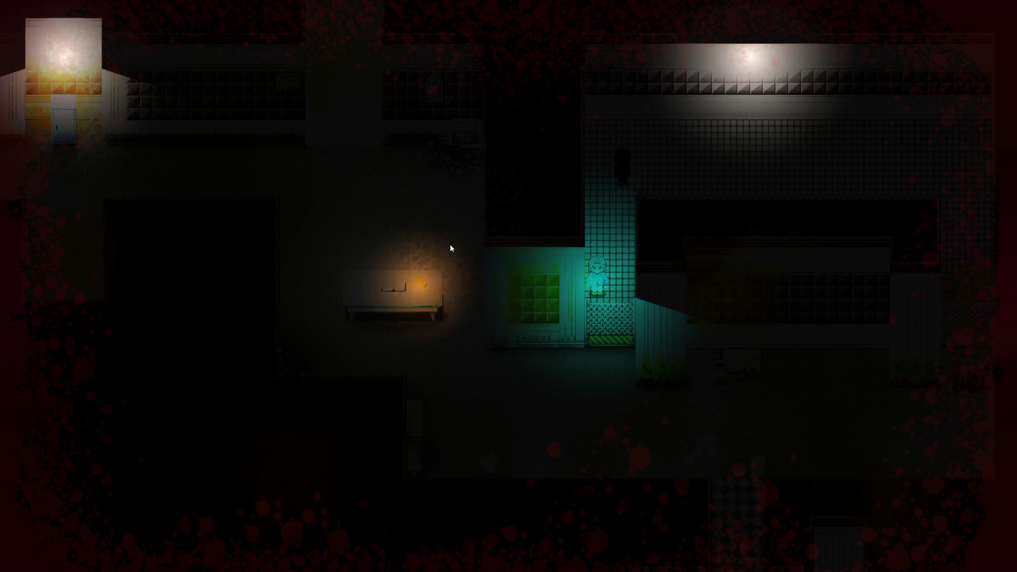
{"action": "key", "text": "alt+F4"}
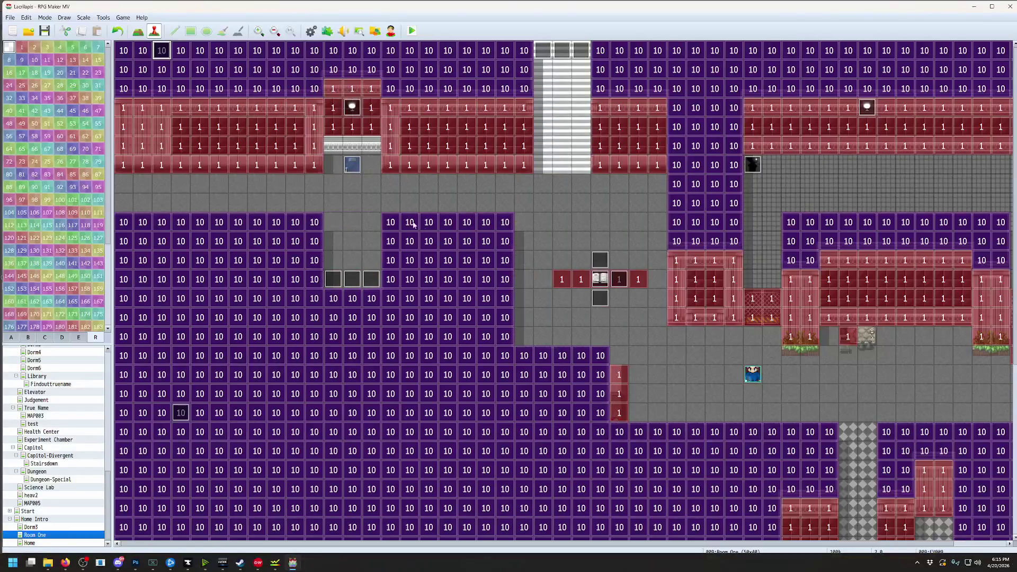
Change the plugin command to filter_effect : 5, save, and launch another playtest
{"action": "left_click", "coordinate": [103, 17]}
{"action": "left_click", "coordinate": [113, 25]}
{"action": "double_click", "coordinate": [563, 324]}
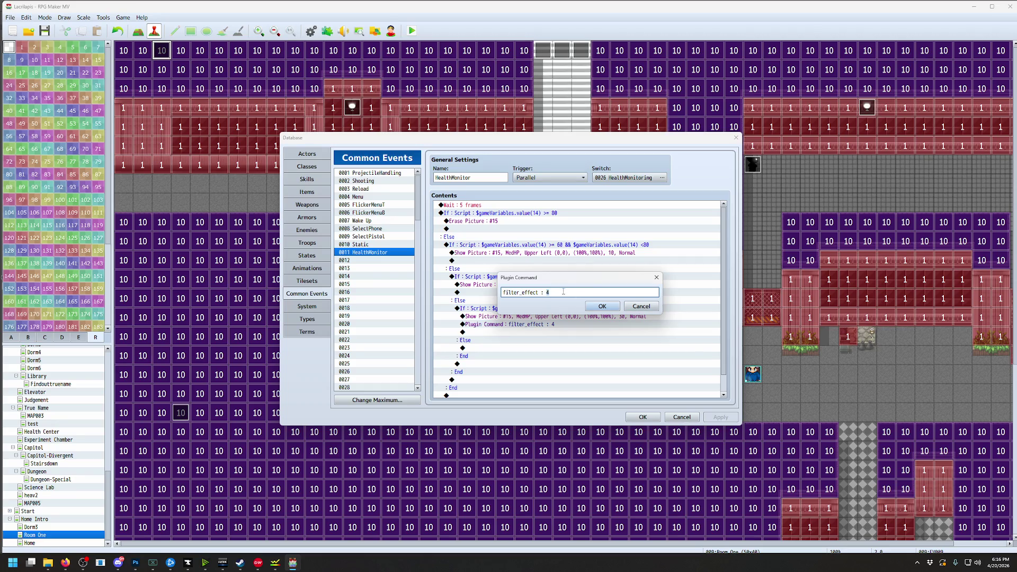
{"action": "left_click", "coordinate": [595, 309]}
{"action": "left_click", "coordinate": [643, 417]}
{"action": "left_click", "coordinate": [412, 31]}
{"action": "left_click", "coordinate": [478, 295]}
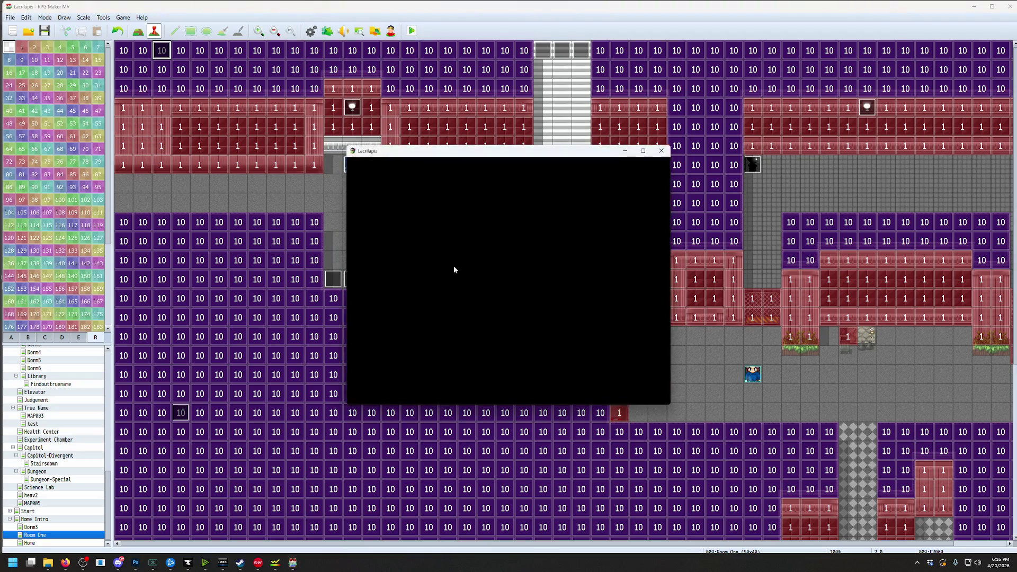
Walk the player right, up, left and down the corridor to see the red splatter filter, then quit the playtest
{"action": "key", "text": "Right"}
{"action": "key", "text": "Up"}
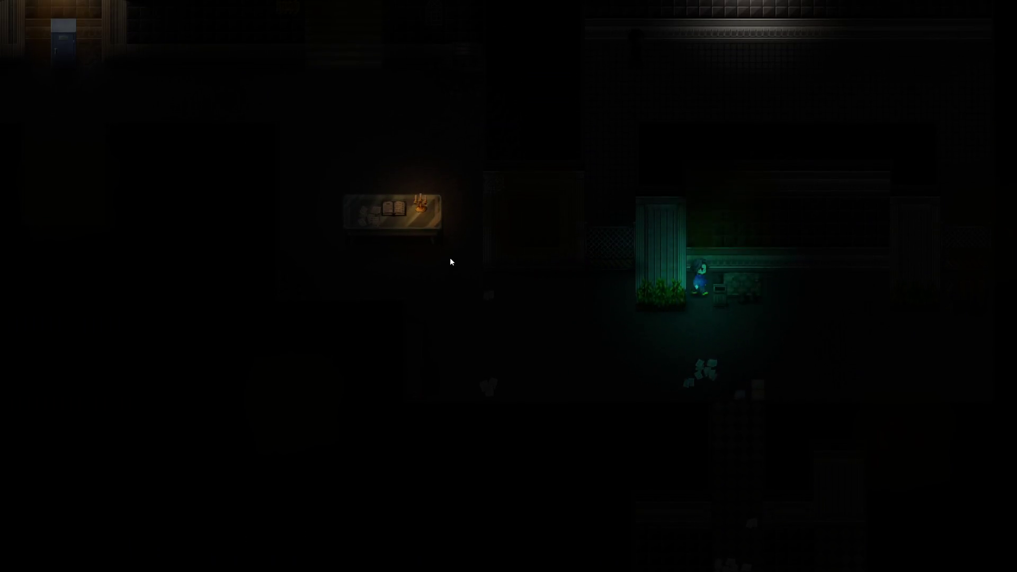
{"action": "key", "text": "Left"}
{"action": "key", "text": "Up"}
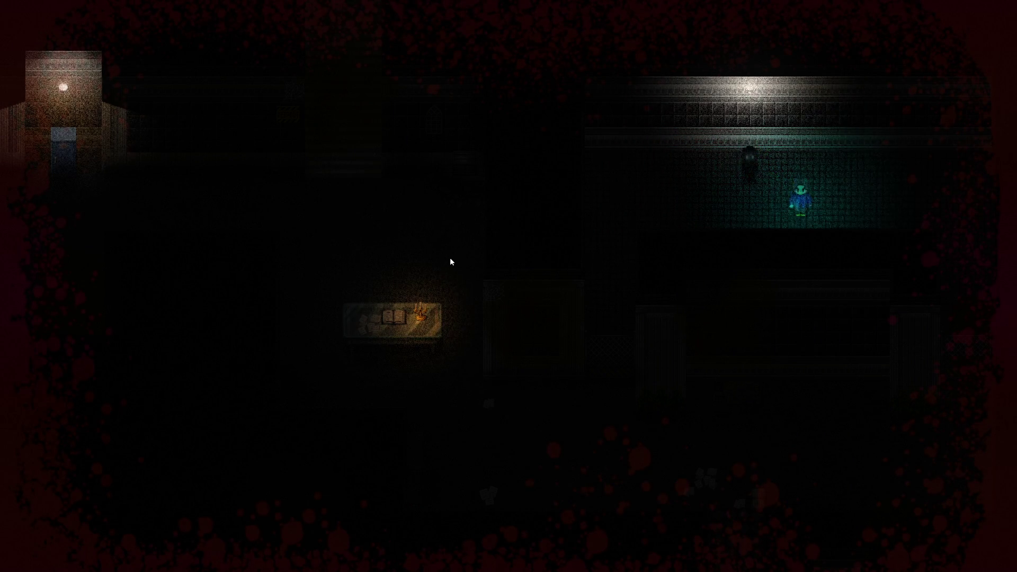
{"action": "key", "text": "Left"}
{"action": "key", "text": "Down"}
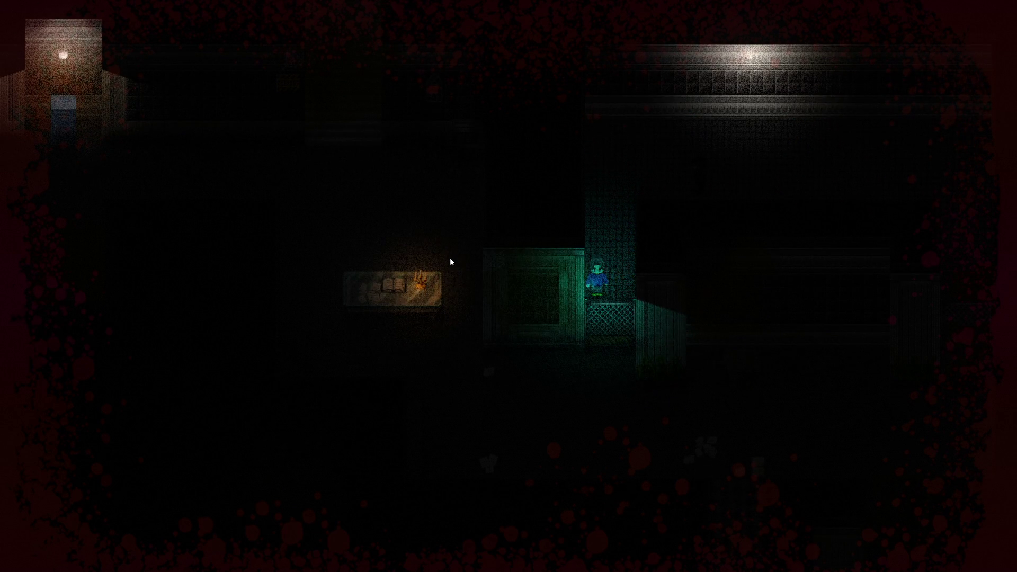
{"action": "key", "text": "Down"}
{"action": "key", "text": "Down"}
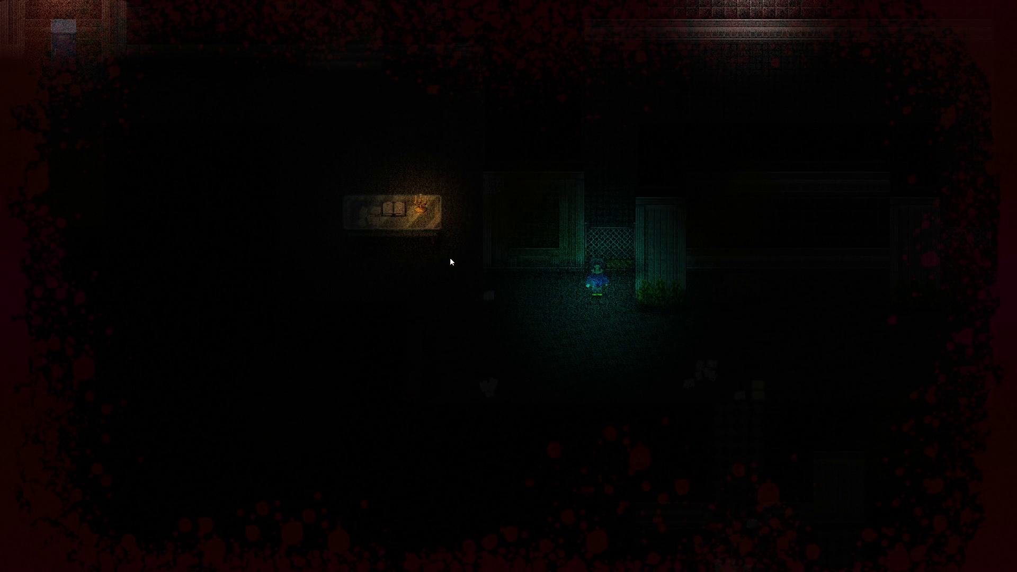
{"action": "key", "text": "alt+F4"}
{"action": "left_click", "coordinate": [112, 18]}
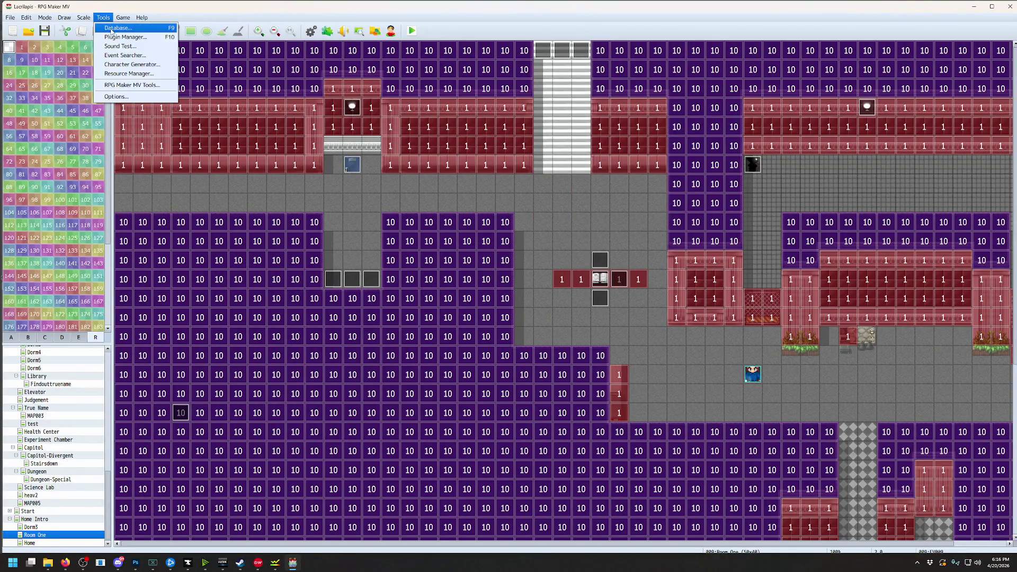
Review the filter types listed in MOG_PixiFilters' help in the Plugin Manager, then close the help
{"action": "left_click", "coordinate": [113, 37]}
{"action": "scroll", "coordinate": [416, 347], "scroll_direction": "down", "scroll_amount": 1}
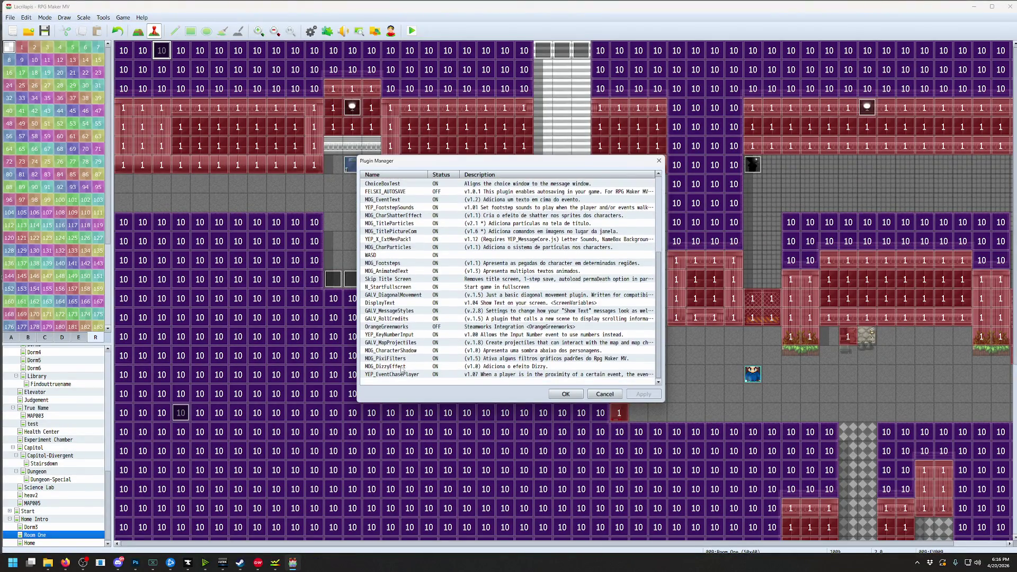
{"action": "double_click", "coordinate": [406, 357]}
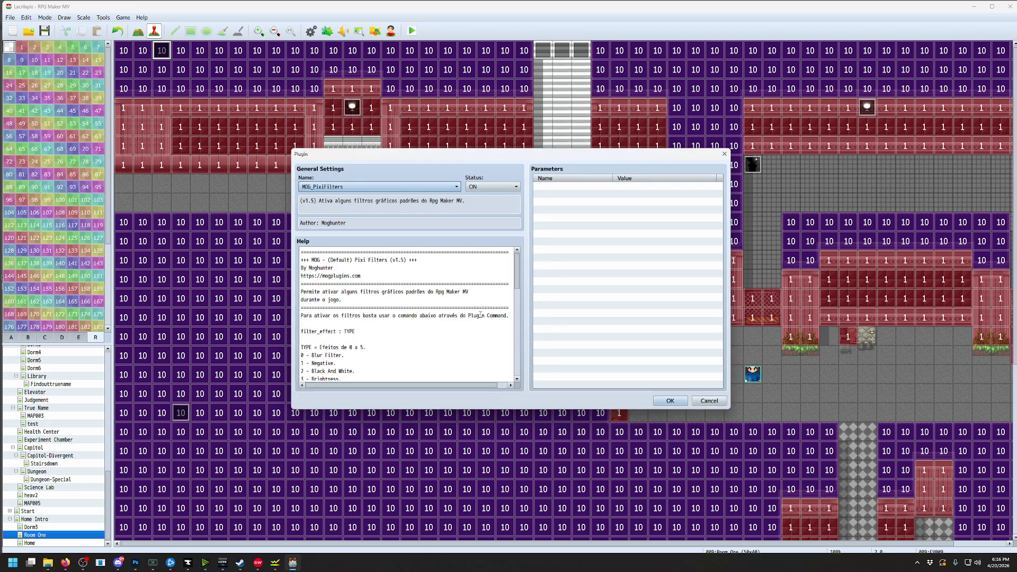
{"action": "scroll", "coordinate": [480, 315], "scroll_direction": "down", "scroll_amount": 1}
{"action": "left_click", "coordinate": [710, 400]}
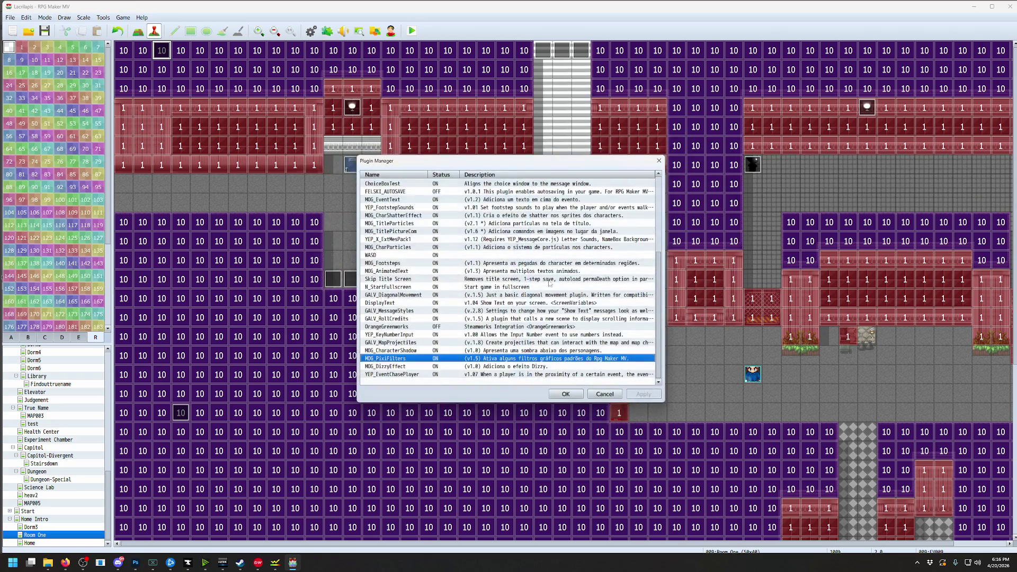
{"action": "left_click", "coordinate": [608, 395]}
Open the Database and change HealthMonitor's filter_effect command from 5 to 1
{"action": "left_click", "coordinate": [103, 18]}
{"action": "left_click", "coordinate": [124, 35]}
{"action": "left_click", "coordinate": [604, 394]}
{"action": "left_click", "coordinate": [102, 18]}
{"action": "left_click", "coordinate": [125, 35]}
{"action": "key", "text": "F9"}
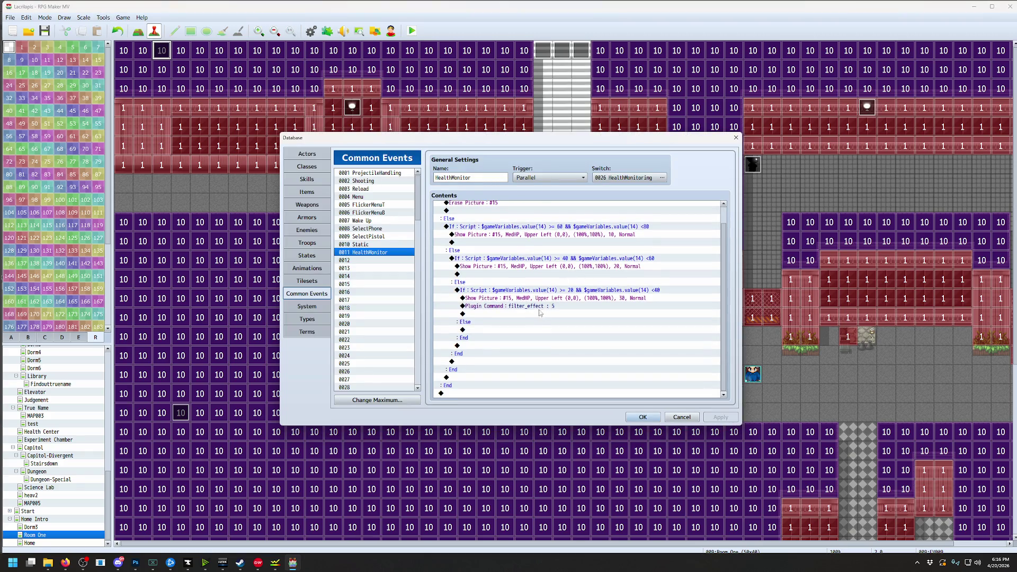
{"action": "left_click", "coordinate": [540, 307]}
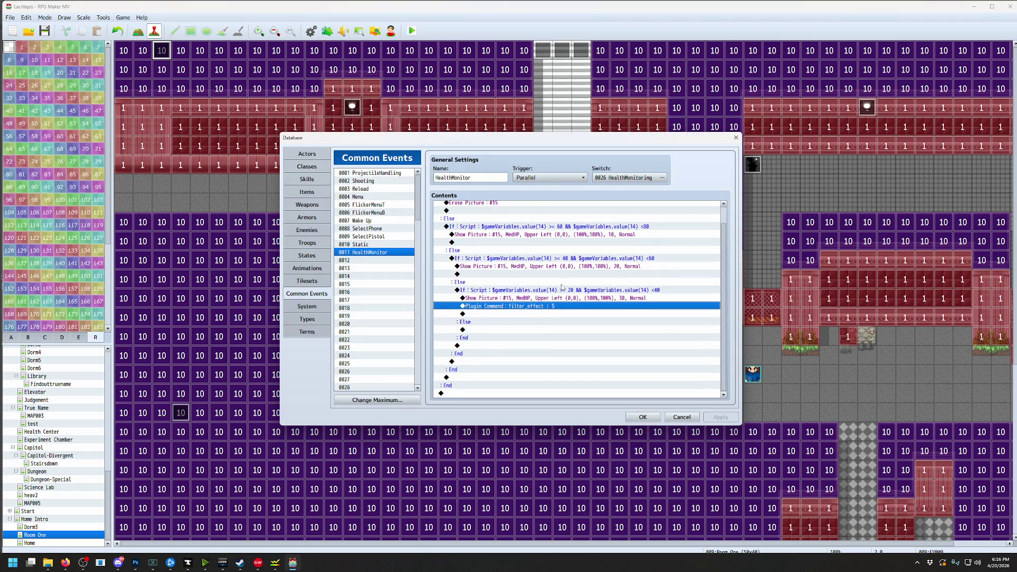
{"action": "key", "text": "Return"}
{"action": "key", "text": "BackSpace"}
{"action": "type", "text": "1"}
{"action": "key", "text": "Return"}
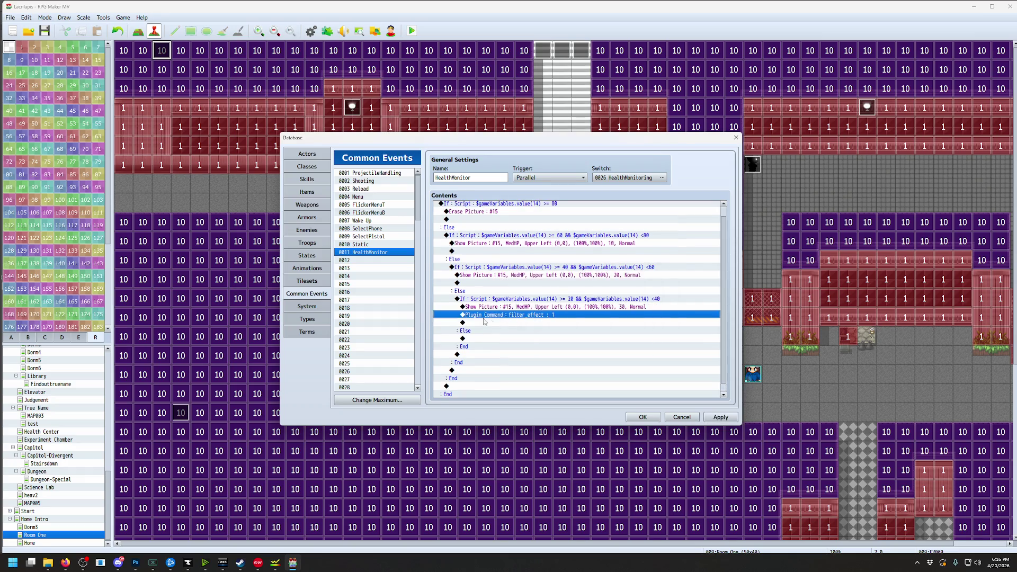
Insert a Play BGM command on the line below the filter_effect command
{"action": "left_click", "coordinate": [485, 323]}
{"action": "left_click", "coordinate": [504, 311]}
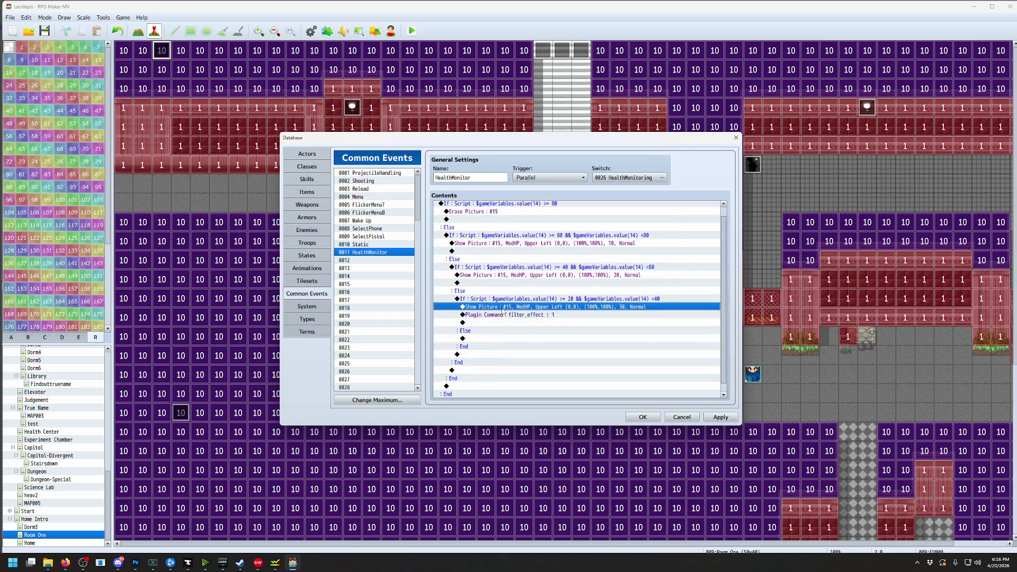
{"action": "key", "text": "Insert"}
{"action": "left_click", "coordinate": [487, 177]}
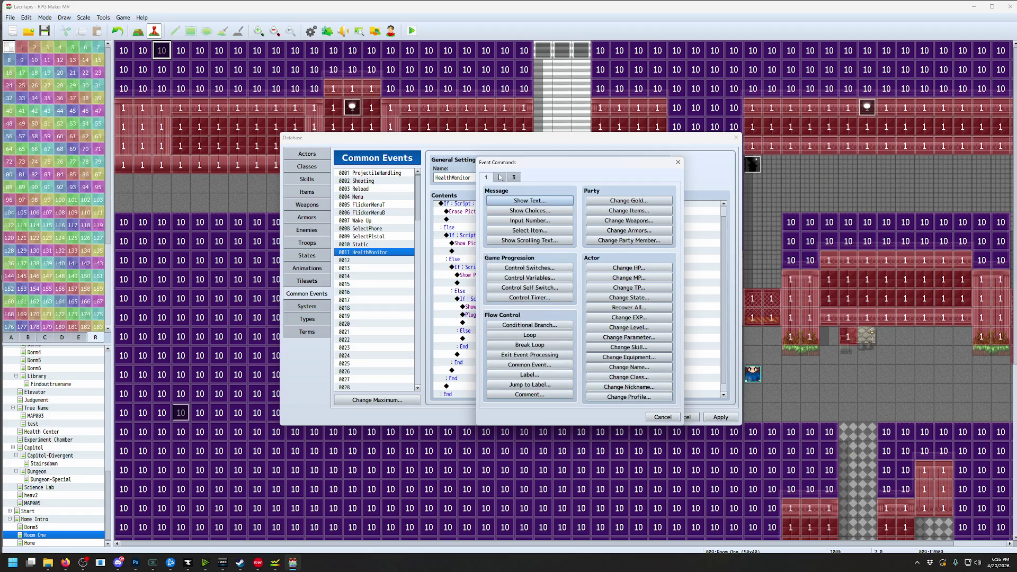
{"action": "left_click", "coordinate": [501, 177]}
{"action": "left_click", "coordinate": [486, 179]}
{"action": "left_click", "coordinate": [514, 177]}
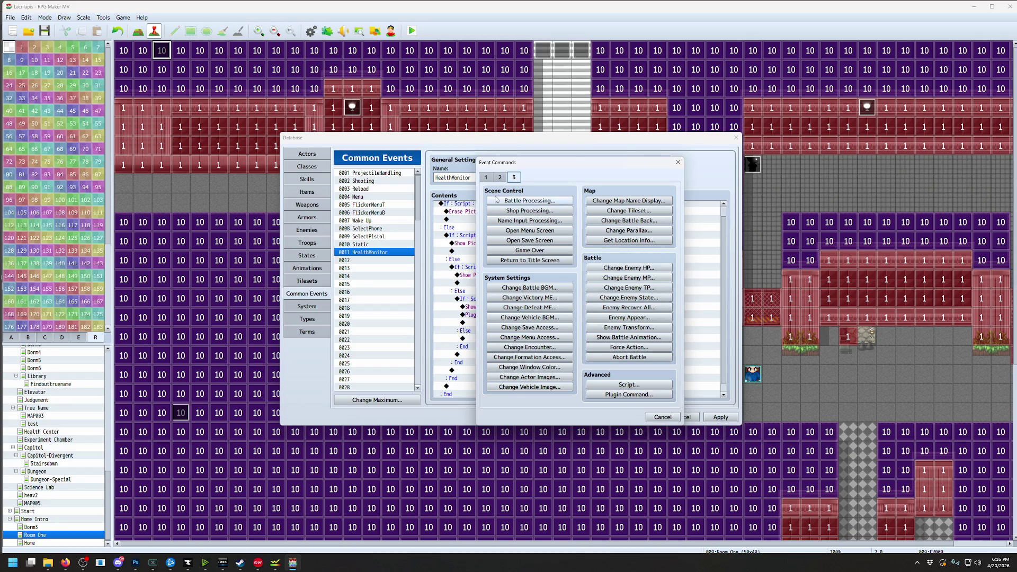
{"action": "left_click", "coordinate": [491, 178]}
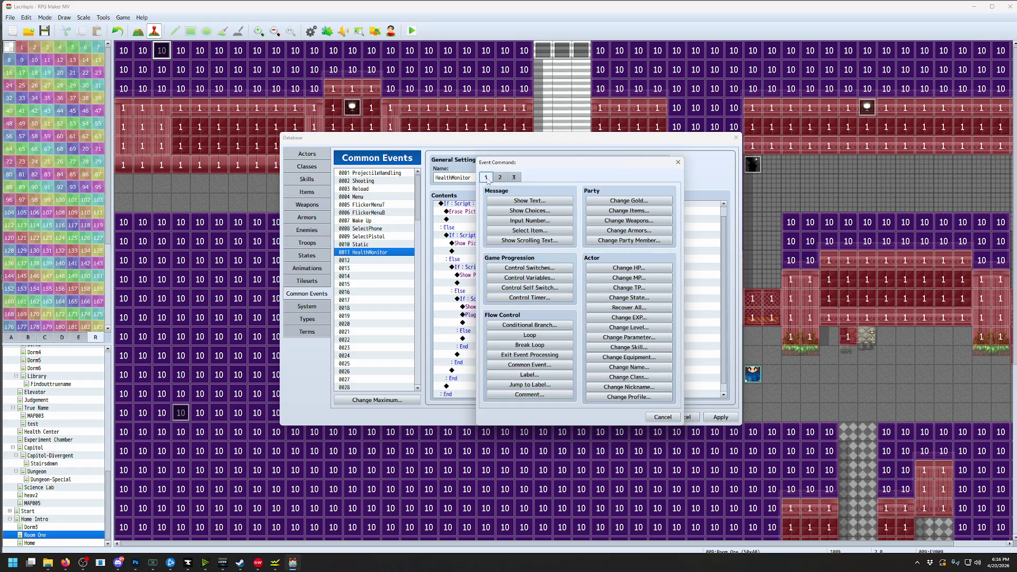
{"action": "left_click", "coordinate": [500, 177]}
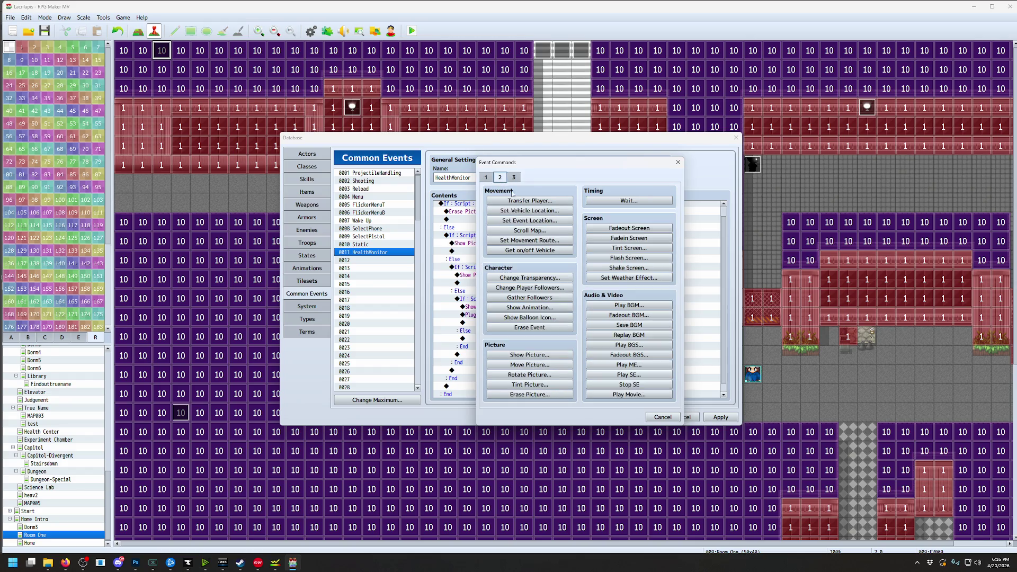
{"action": "left_click", "coordinate": [629, 304]}
{"action": "left_click_drag", "start_coordinate": [591, 237], "coordinate": [594, 322]}
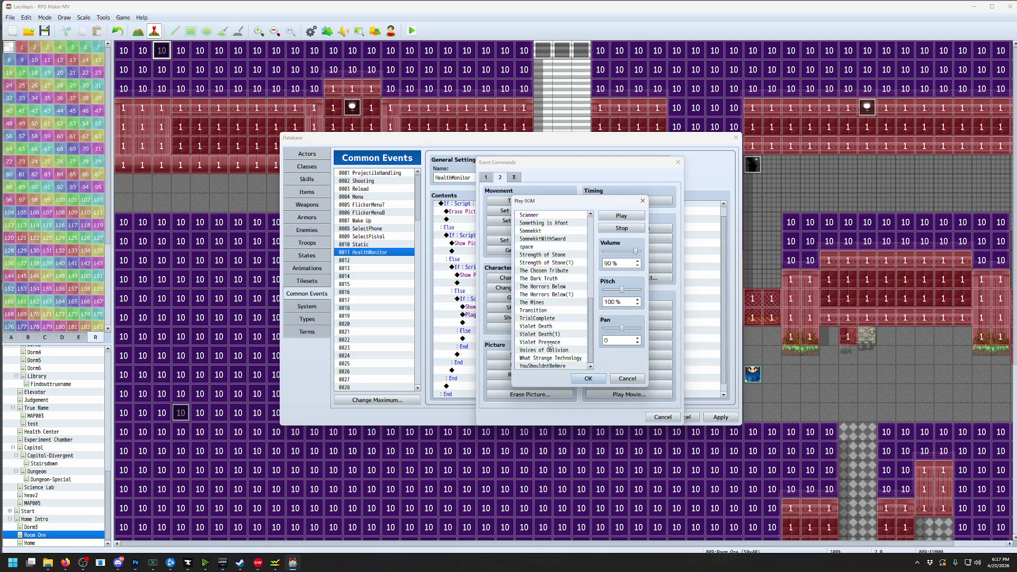
Choose and preview Violet Presence, turn its volume down, confirm, and close the Database
{"action": "left_click", "coordinate": [549, 344]}
{"action": "left_click", "coordinate": [623, 218]}
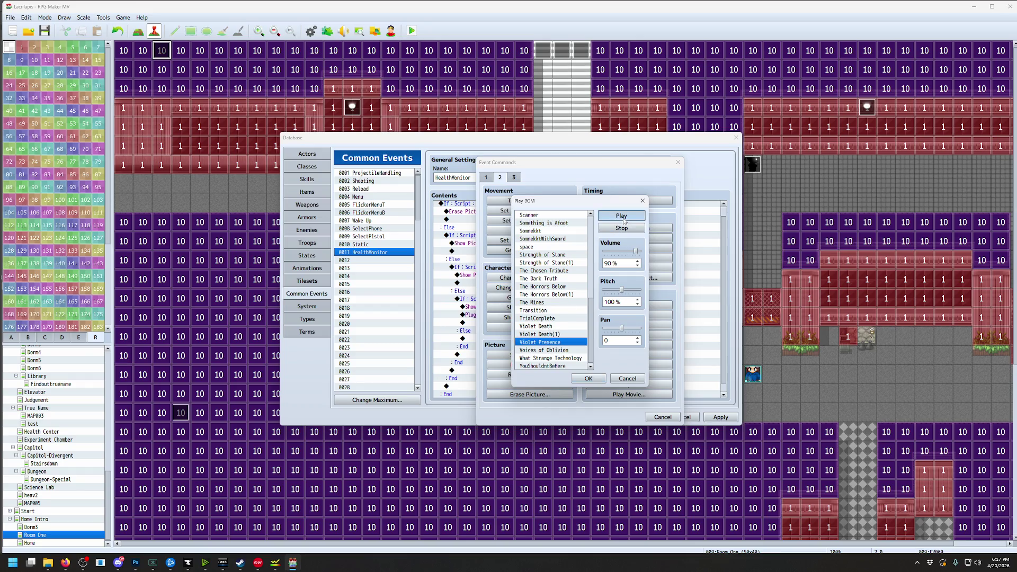
{"action": "left_click_drag", "start_coordinate": [636, 251], "coordinate": [627, 254]}
{"action": "left_click_drag", "start_coordinate": [623, 252], "coordinate": [618, 253]}
{"action": "left_click", "coordinate": [588, 378]}
{"action": "left_click", "coordinate": [648, 417]}
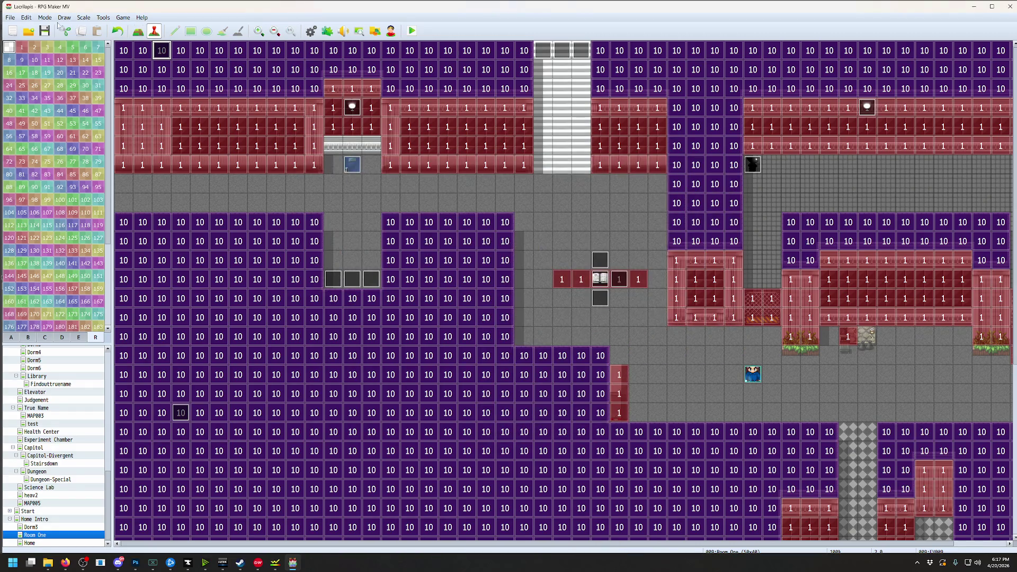
{"action": "left_click", "coordinate": [414, 31]}
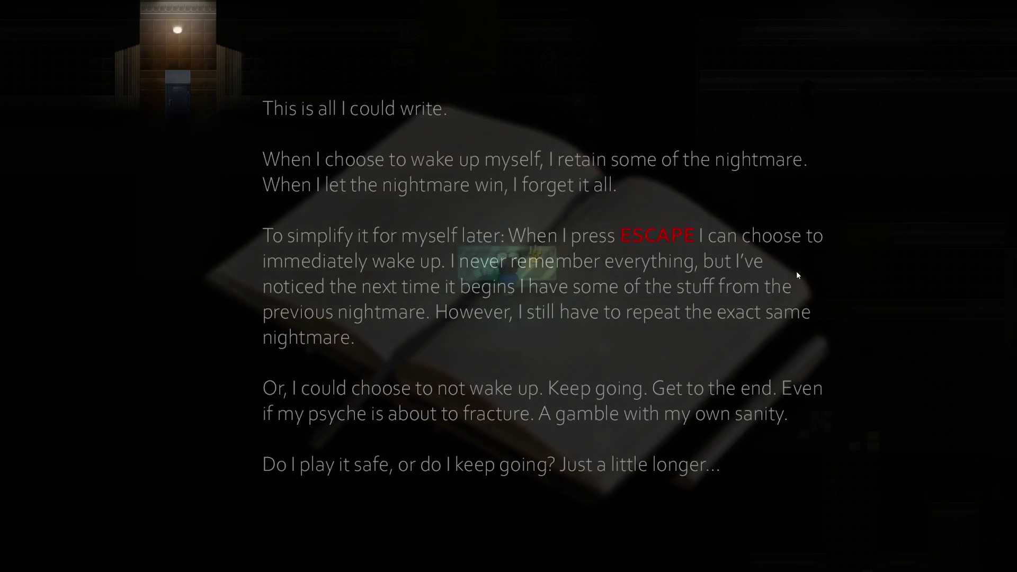
{"action": "key", "text": "Return"}
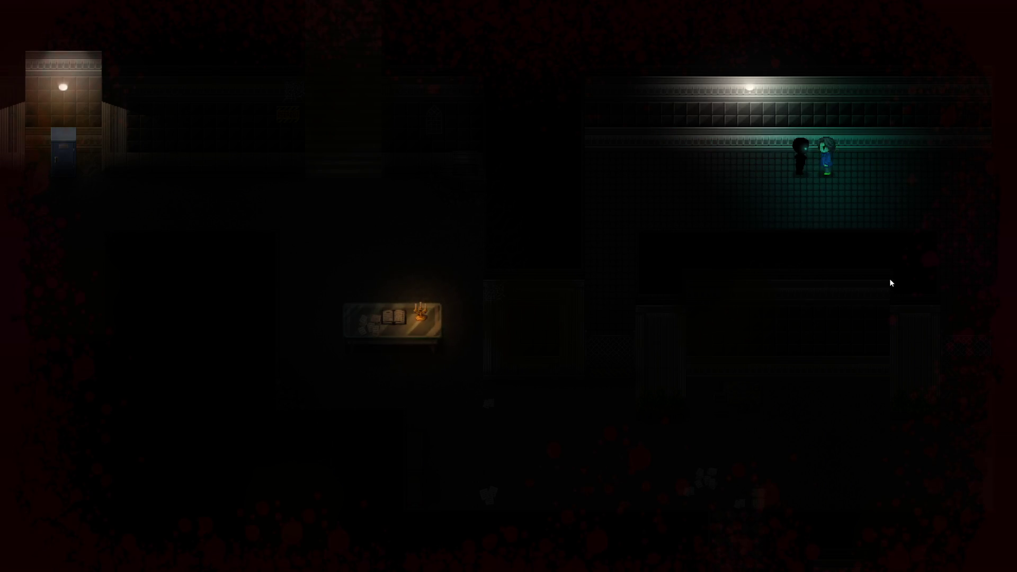
{"action": "key", "text": "Down"}
{"action": "key", "text": "Left"}
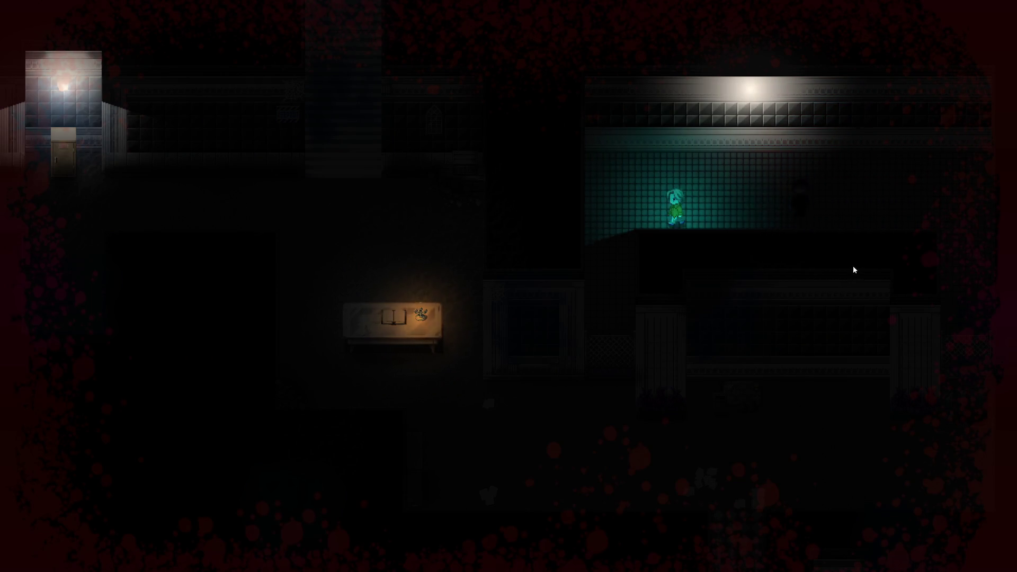
{"action": "key", "text": "Down"}
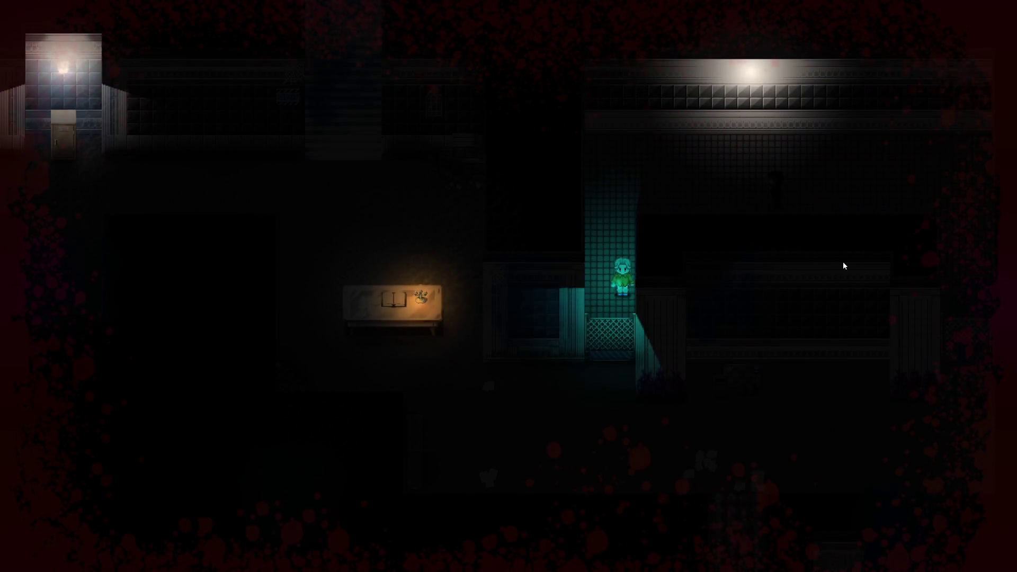
{"action": "key", "text": "Left"}
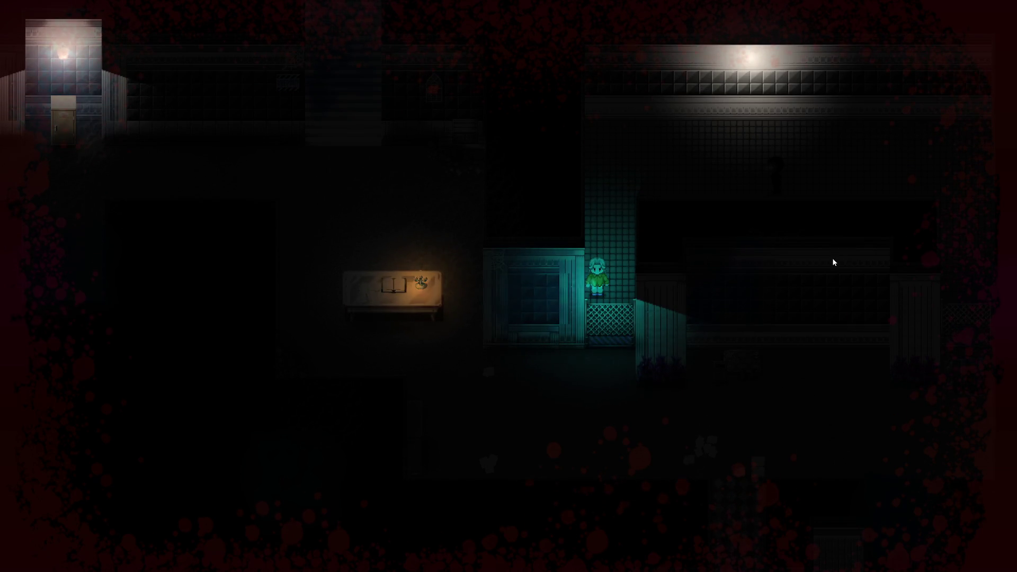
{"action": "key", "text": "Down"}
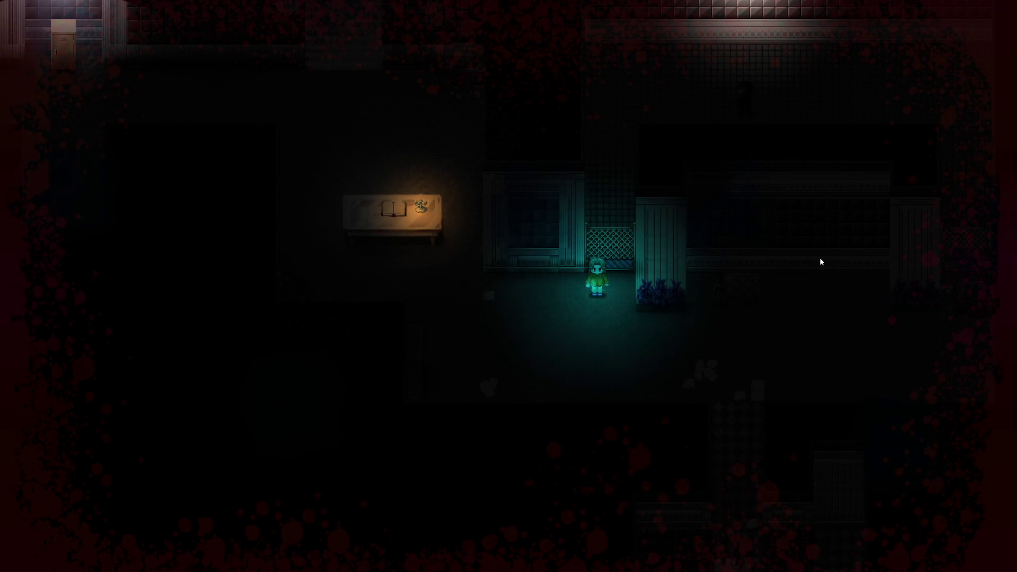
{"action": "key", "text": "alt+F4"}
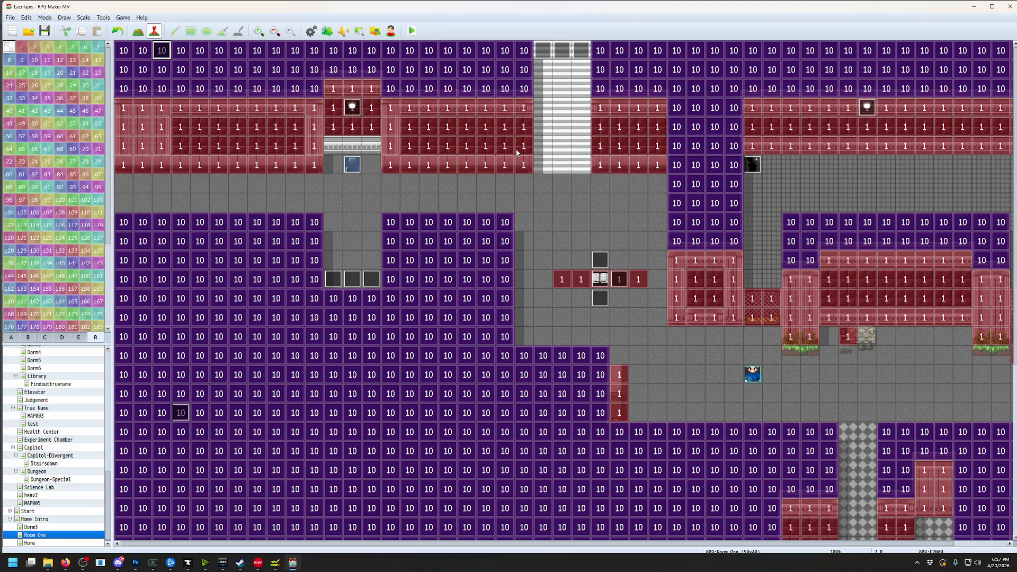
Edit the Plugin Command line to 'filter_effect : 0', save the changes, and run a playtest
{"action": "left_click", "coordinate": [105, 17]}
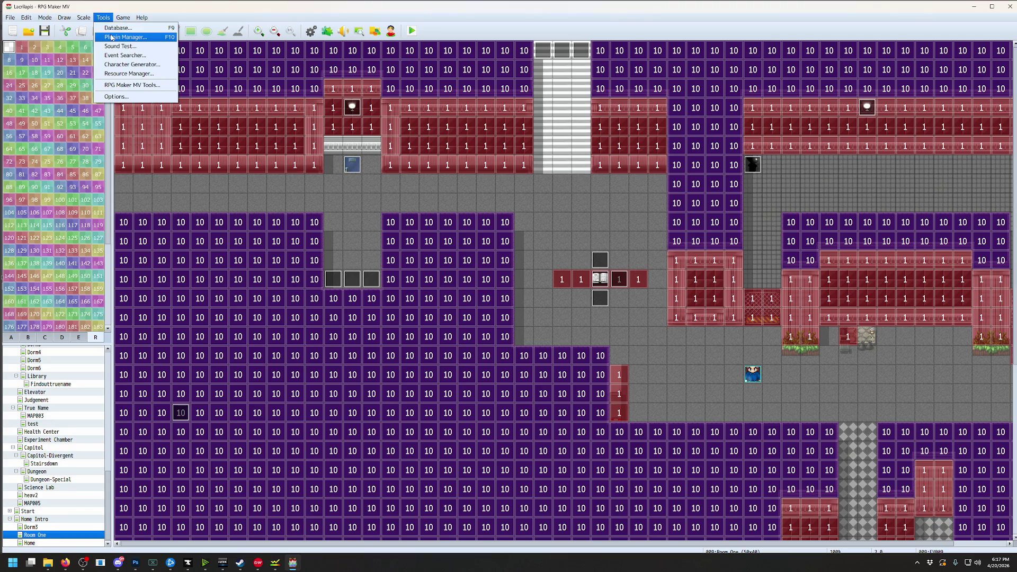
{"action": "left_click", "coordinate": [117, 27]}
{"action": "double_click", "coordinate": [530, 333]}
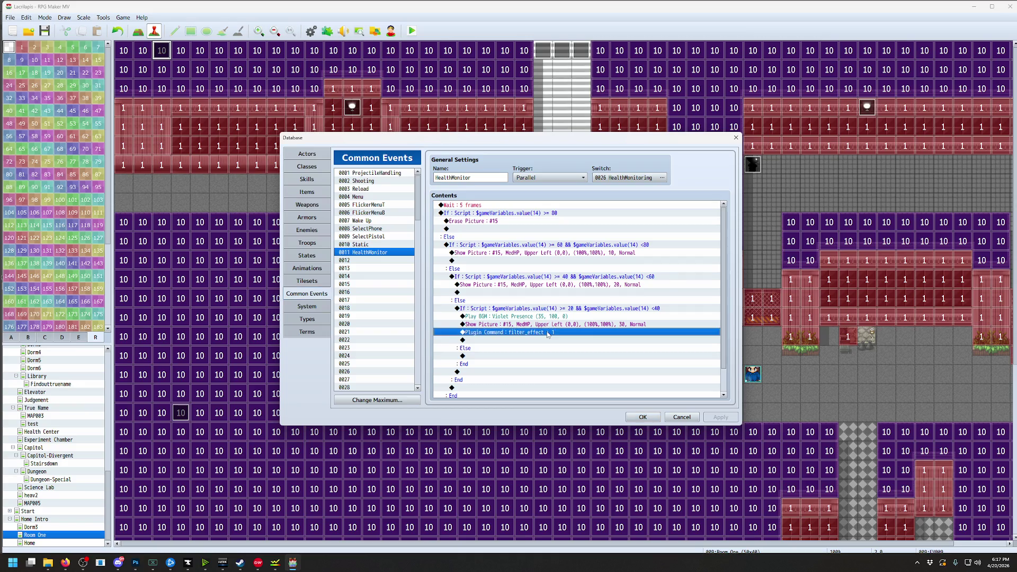
{"action": "left_click", "coordinate": [566, 291]}
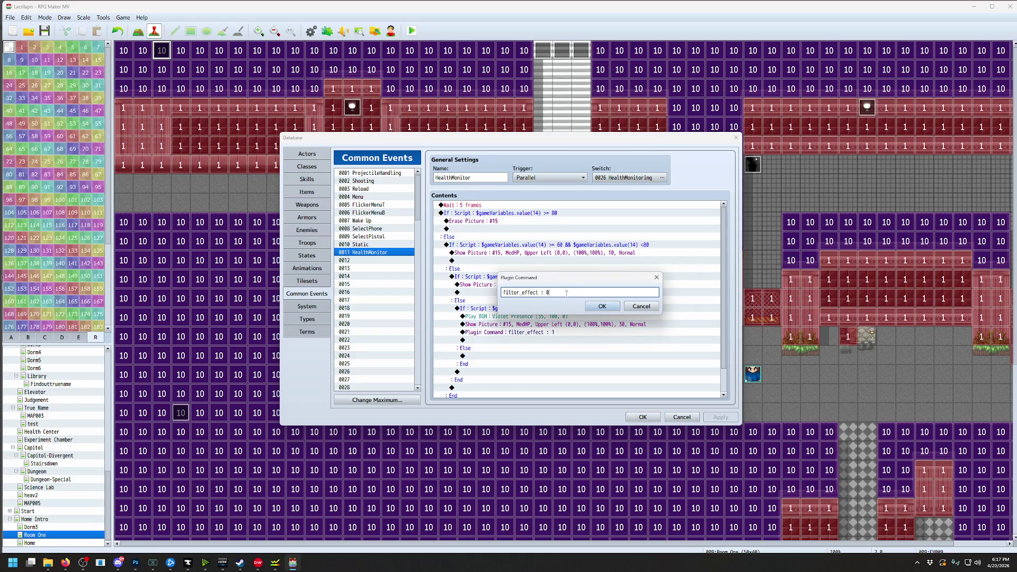
{"action": "left_click", "coordinate": [602, 306]}
{"action": "left_click", "coordinate": [641, 417]}
{"action": "left_click", "coordinate": [412, 31]}
{"action": "left_click", "coordinate": [476, 296]}
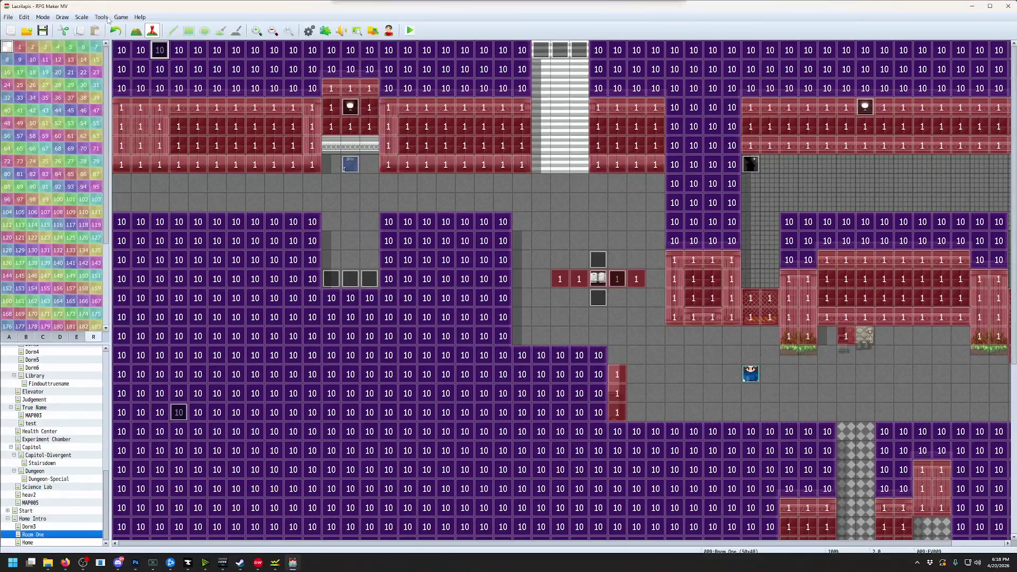
Reopen the Database to inspect HealthMonitor's filter_effect command, then close it
{"action": "left_click", "coordinate": [104, 21]}
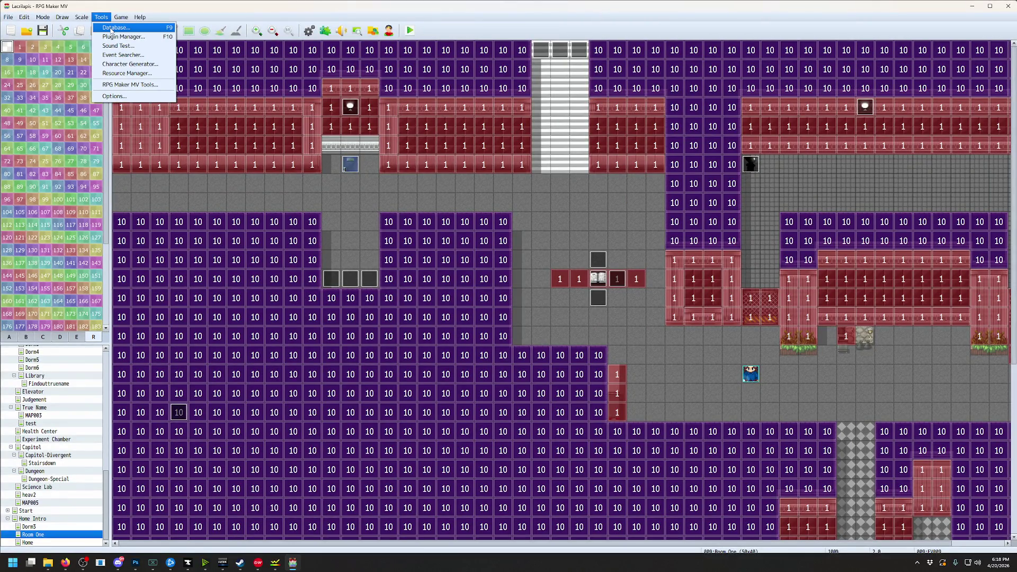
{"action": "left_click", "coordinate": [119, 29]}
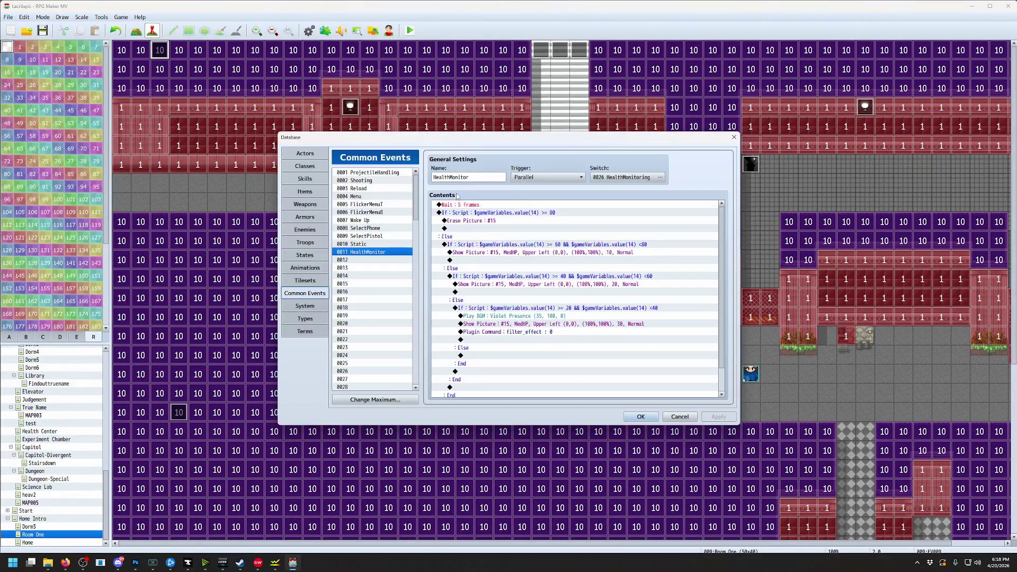
{"action": "left_click", "coordinate": [534, 332]}
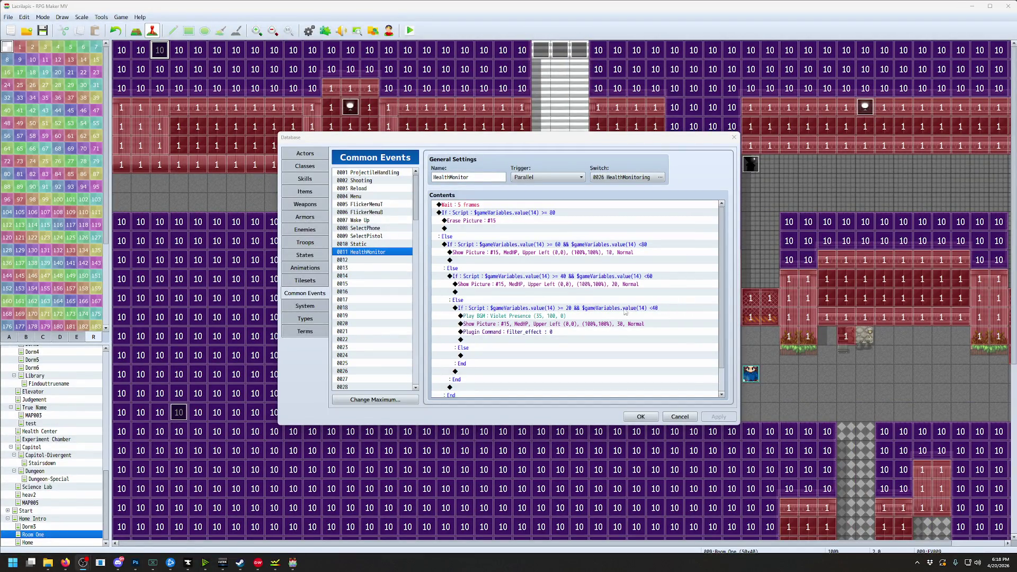
{"action": "left_click", "coordinate": [546, 332]}
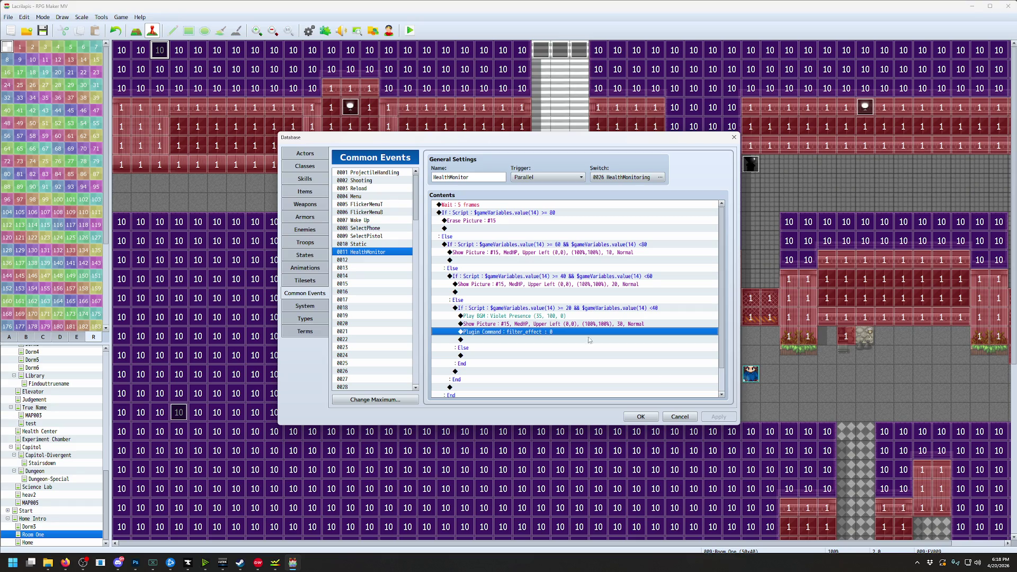
{"action": "left_click", "coordinate": [641, 417]}
{"action": "left_click", "coordinate": [101, 17]}
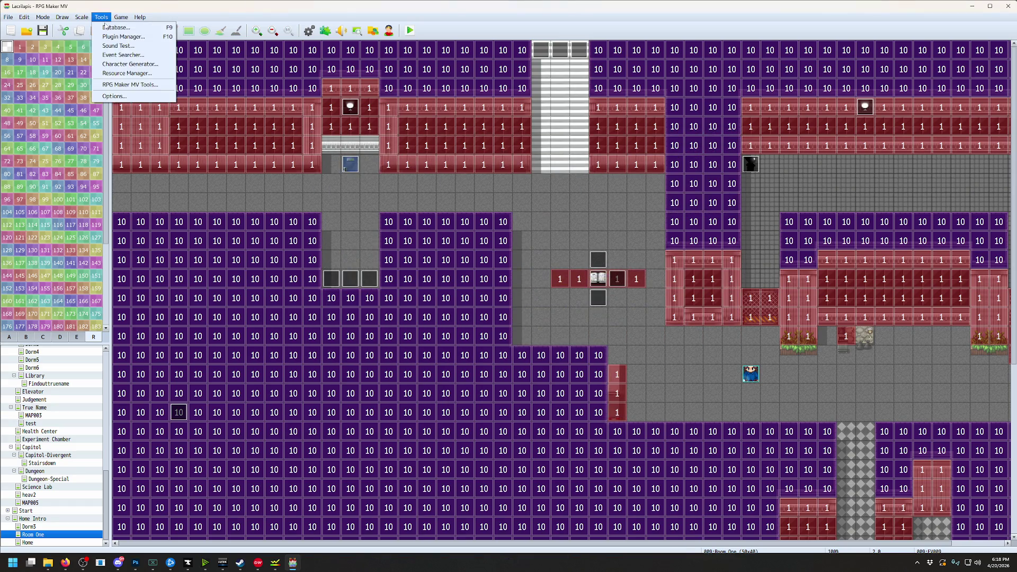
{"action": "left_click", "coordinate": [109, 27]}
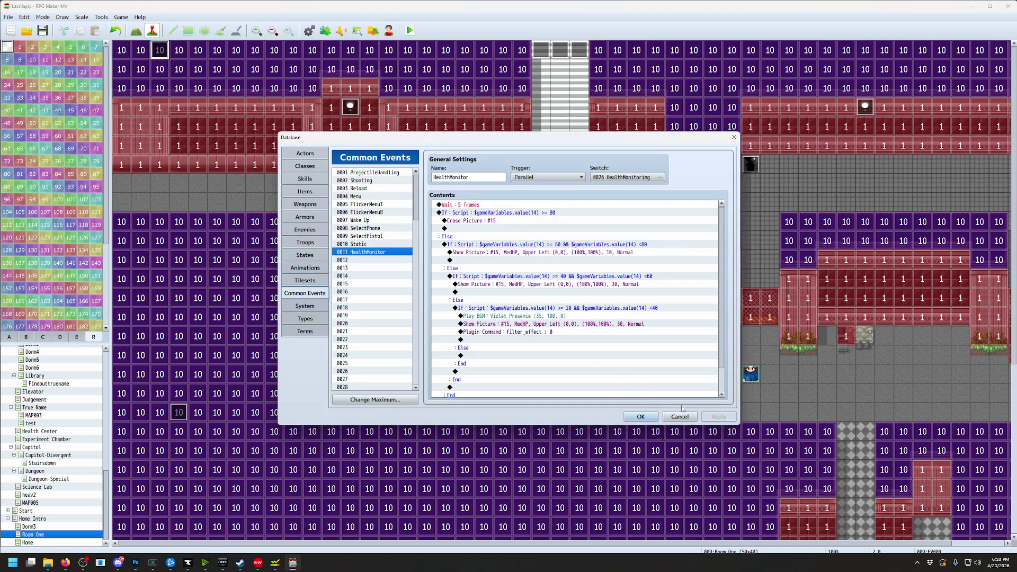
{"action": "left_click", "coordinate": [681, 416]}
Open the Plugin Manager and scroll down to MOG_PixiFilters and MOG_DizzyEffect
{"action": "left_click", "coordinate": [112, 17]}
{"action": "left_click", "coordinate": [121, 37]}
{"action": "scroll", "coordinate": [487, 382], "scroll_direction": "down", "scroll_amount": 5}
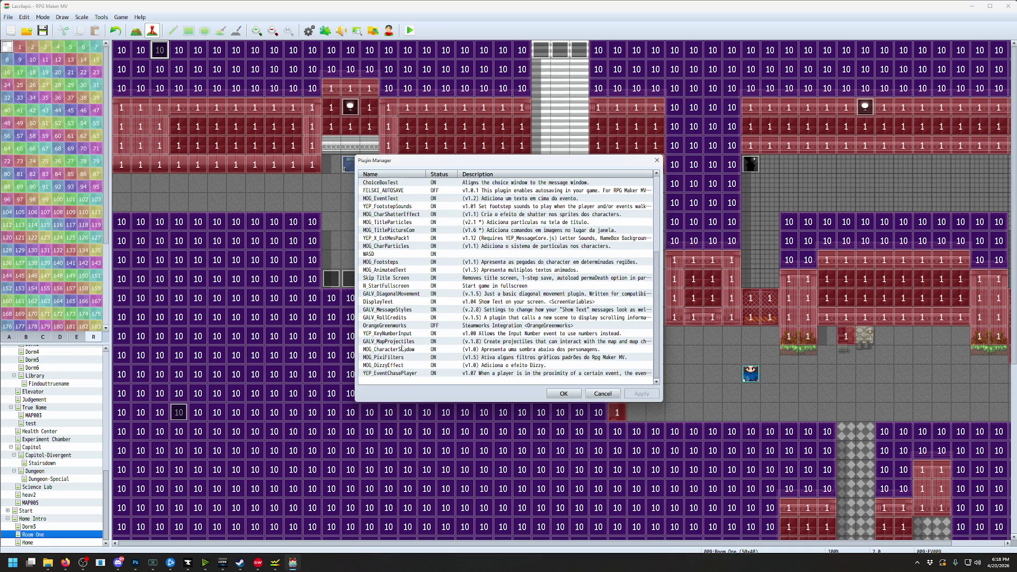
Copy the dizzy_effect command syntax from MOG_DizzyEffect's help, then cancel out of the Plugin Manager
{"action": "left_click", "coordinate": [405, 374]}
{"action": "left_click", "coordinate": [407, 366]}
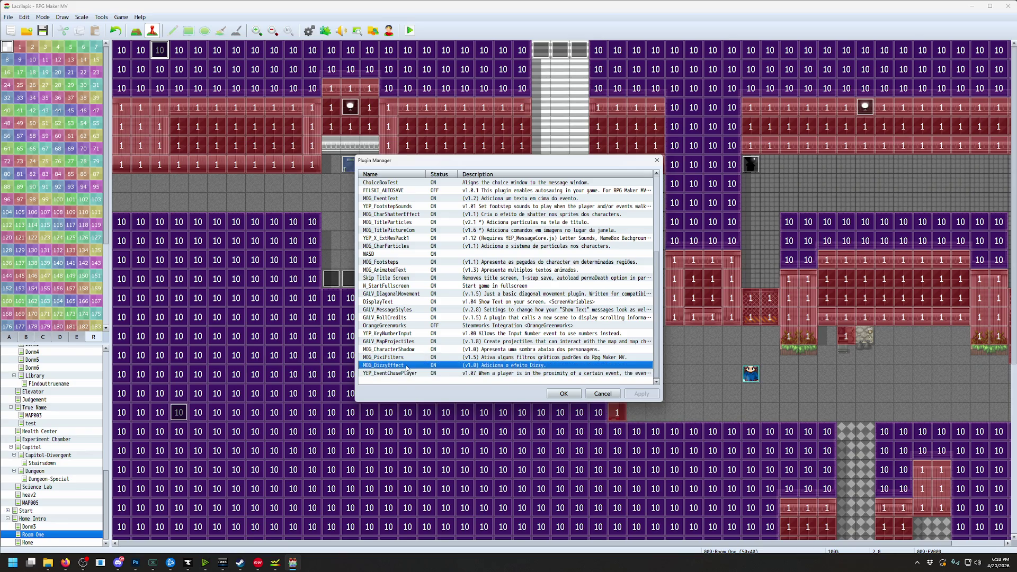
{"action": "double_click", "coordinate": [407, 366]}
{"action": "left_click_drag", "start_coordinate": [481, 352], "coordinate": [293, 361]}
{"action": "key", "text": "ctrl+c"}
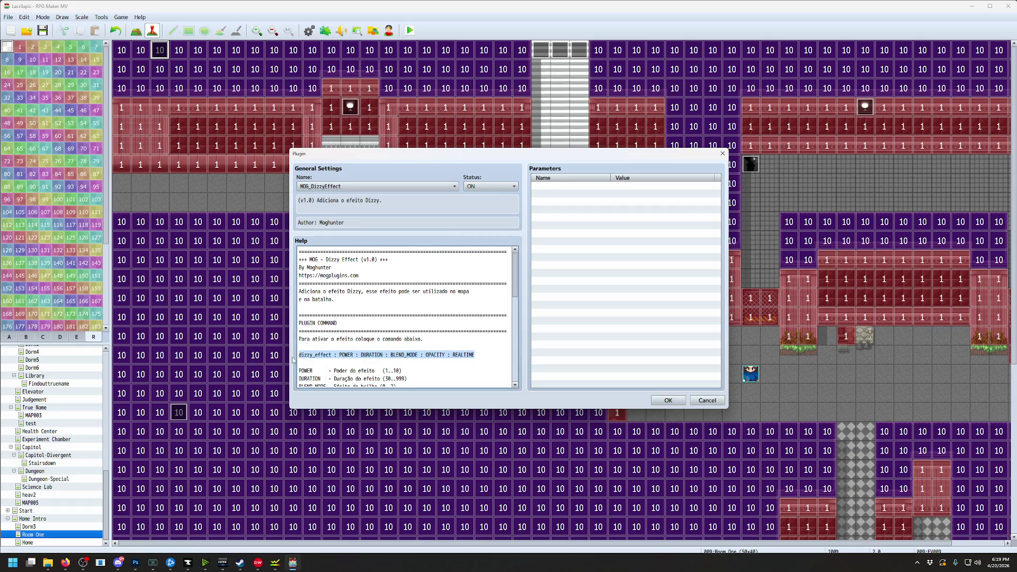
{"action": "left_click_drag", "start_coordinate": [515, 293], "coordinate": [516, 312]}
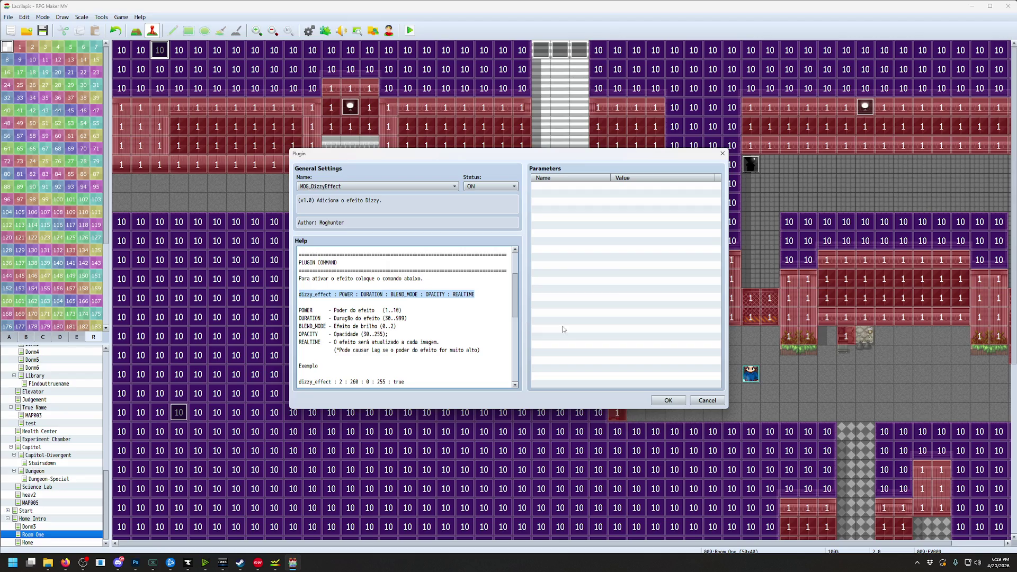
{"action": "left_click", "coordinate": [707, 403]}
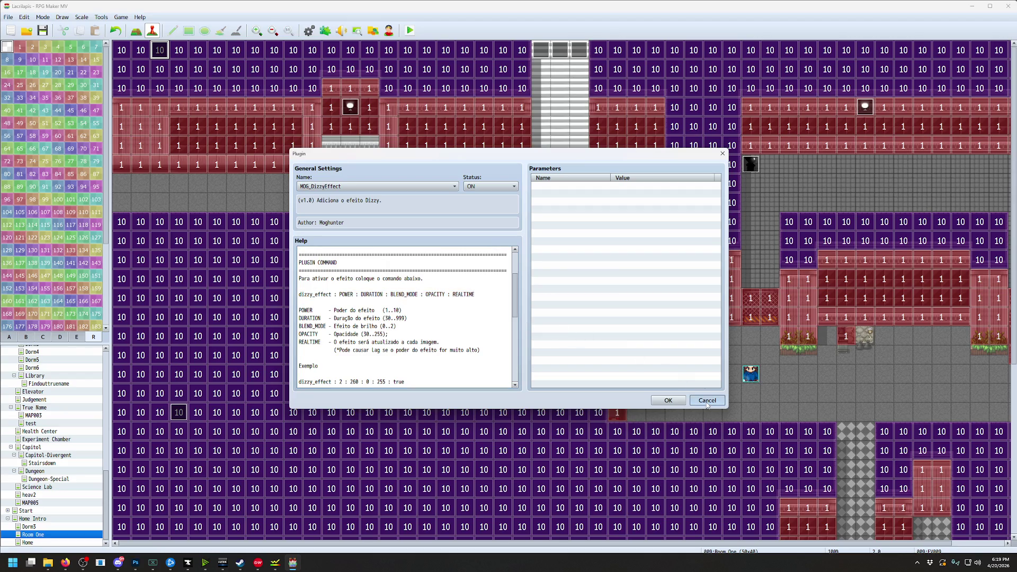
{"action": "left_click", "coordinate": [707, 403]}
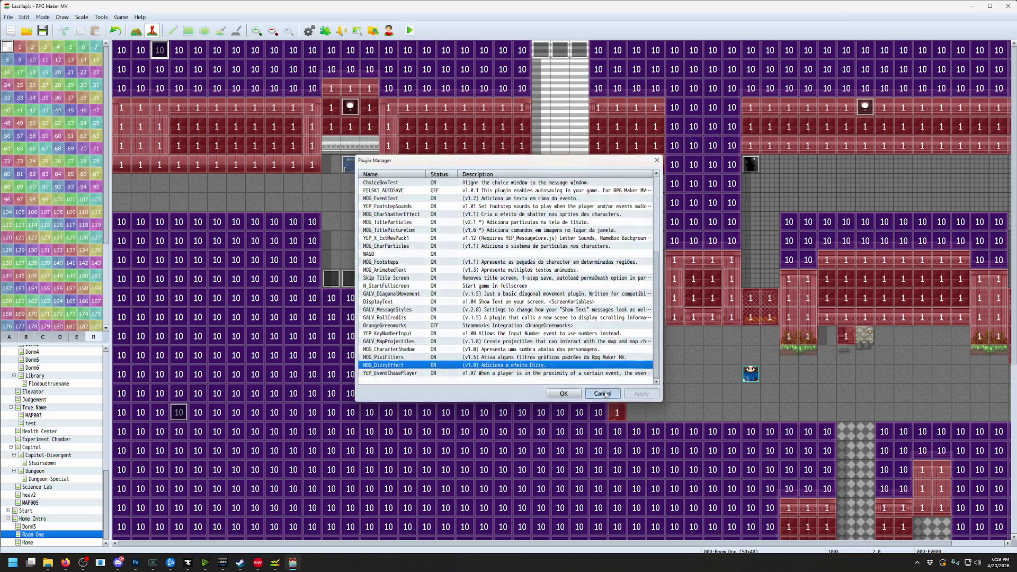
{"action": "left_click", "coordinate": [603, 395]}
{"action": "left_click", "coordinate": [102, 17]}
{"action": "left_click", "coordinate": [117, 24]}
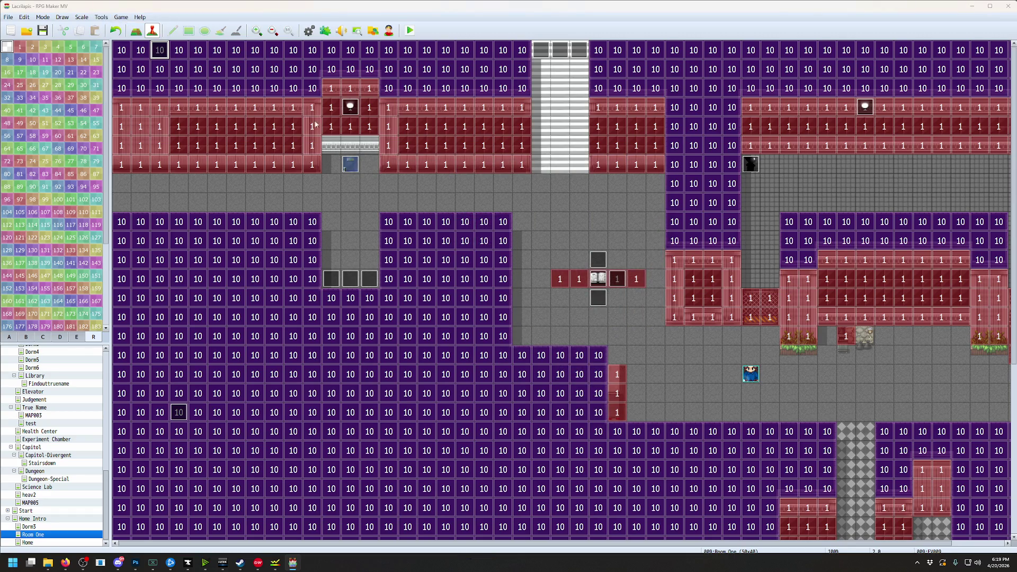
Rewrite the plugin command as 'dizzy_effect : 1 : 5 : 1 : 100 : REALTIME'
{"action": "double_click", "coordinate": [549, 333]}
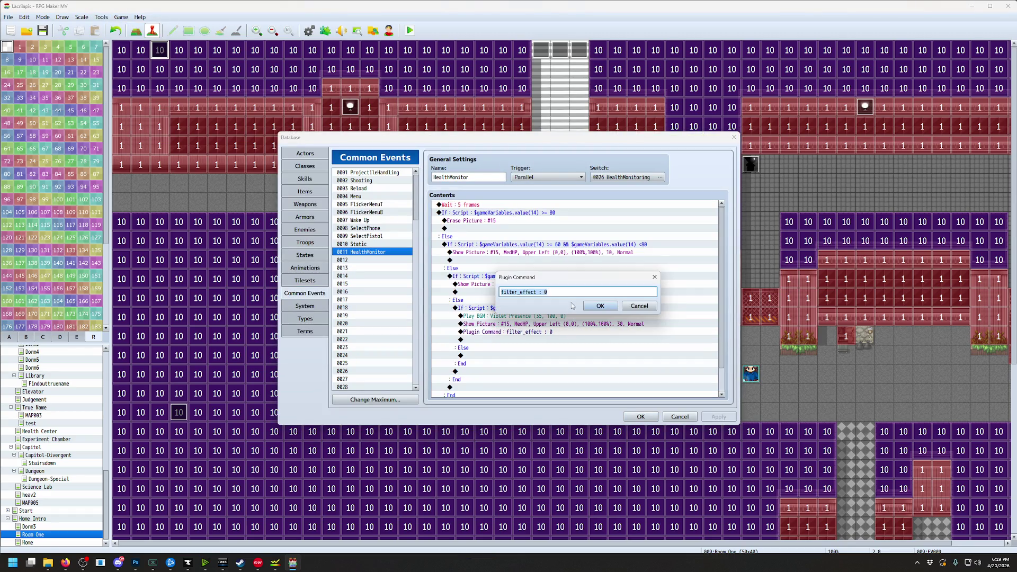
{"action": "key", "text": "ctrl+v"}
{"action": "left_click", "coordinate": [551, 292]}
{"action": "type", "text": "1"}
{"action": "mouse_move", "coordinate": [574, 292]}
{"action": "left_mouse_down"}
{"action": "mouse_move", "coordinate": [554, 292]}
{"action": "mouse_move", "coordinate": [577, 293]}
{"action": "left_mouse_up"}
{"action": "type", "text": "5"}
{"action": "type", "text": "1"}
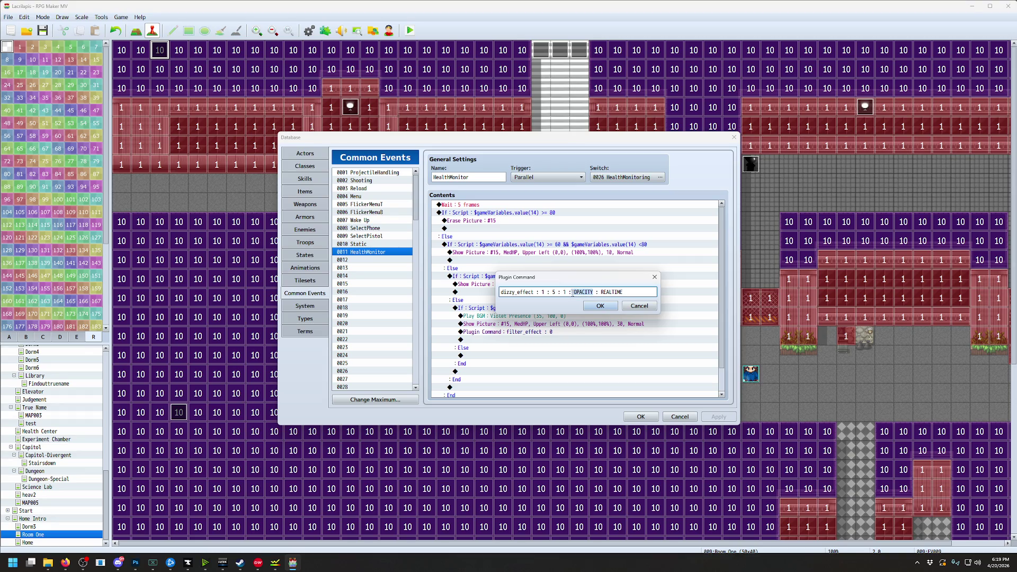
{"action": "type", "text": "100"}
{"action": "left_click", "coordinate": [599, 306]}
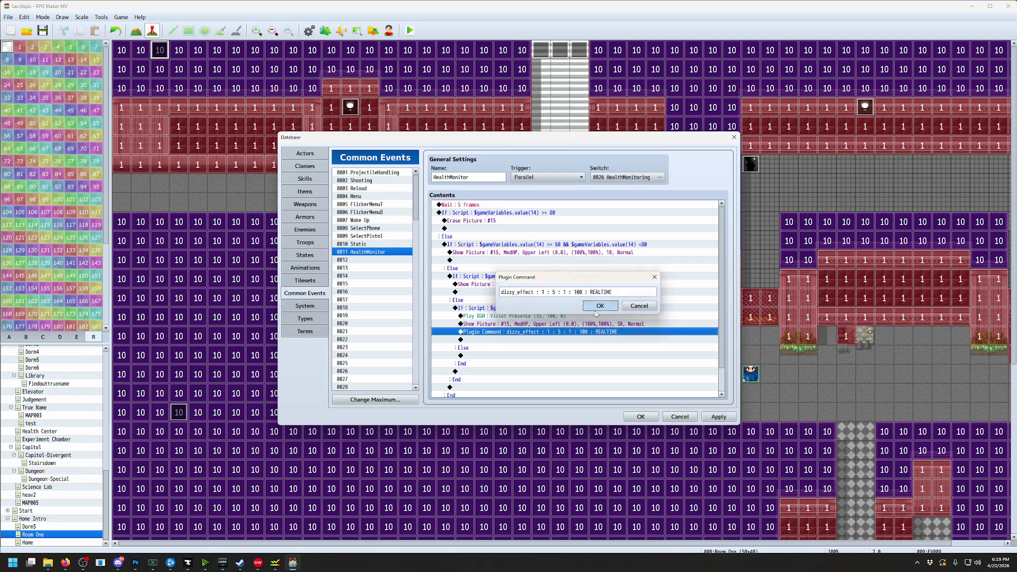
Close the Database, save the changes, and launch a playtest
{"action": "left_click", "coordinate": [641, 417]}
{"action": "left_click", "coordinate": [410, 30]}
{"action": "left_click", "coordinate": [488, 299]}
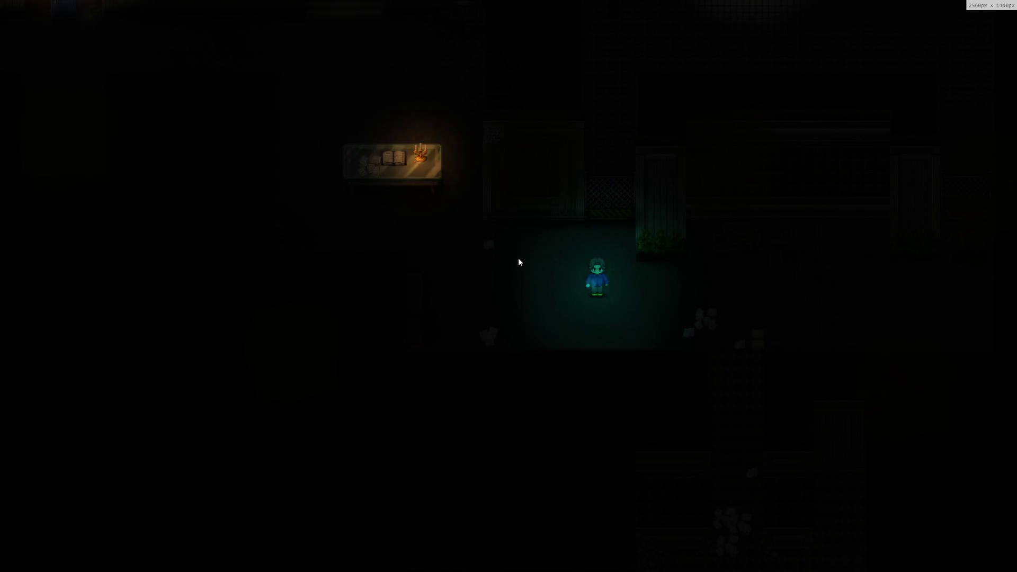
Walk the character up and right, then close the running playtest
{"action": "key", "text": "Up"}
{"action": "key", "text": "Right"}
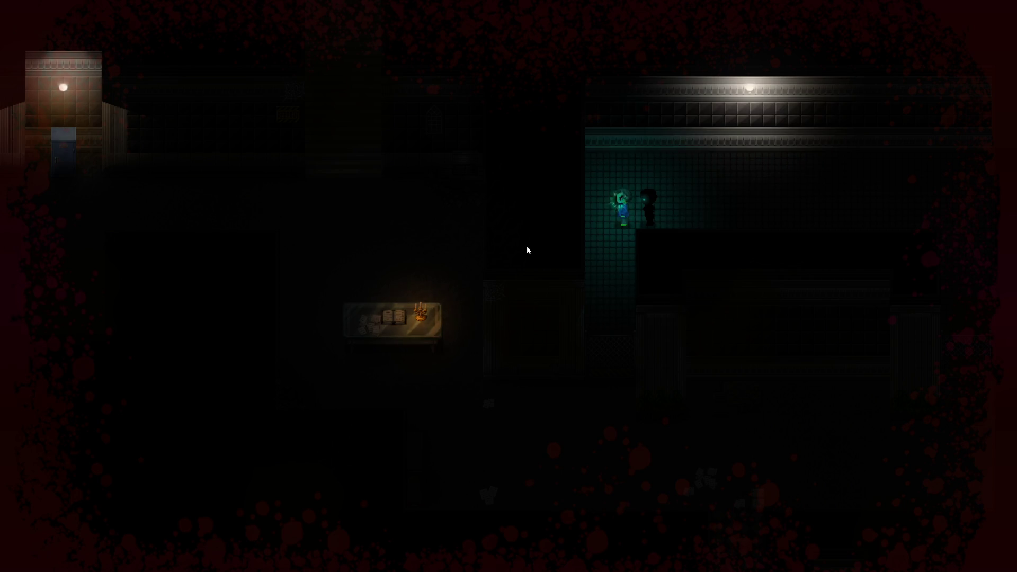
{"action": "key", "text": "alt+F4"}
Start a new low-health playtest and walk the character down, left and right across the room
{"action": "left_click", "coordinate": [409, 31]}
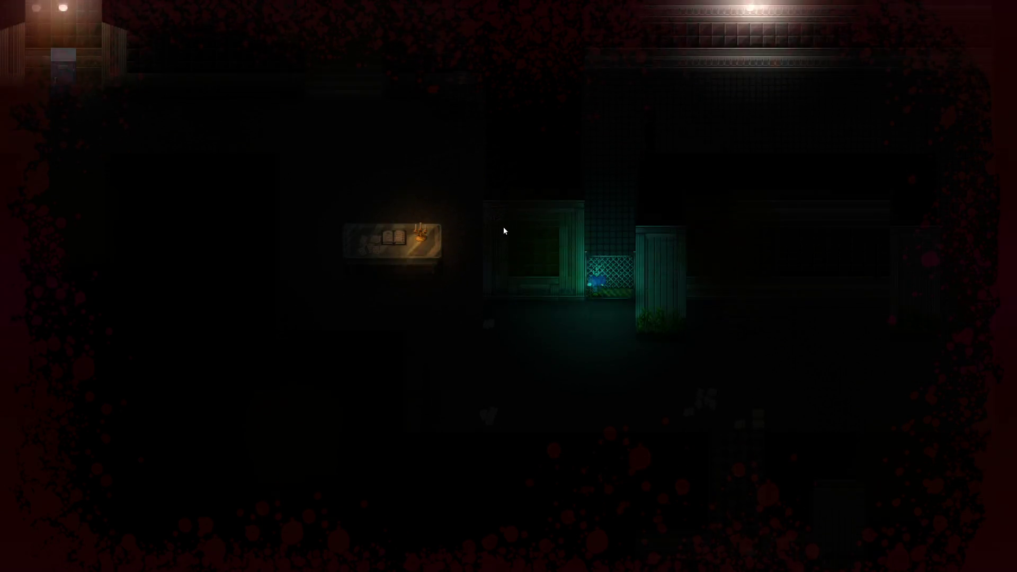
{"action": "key", "text": "Down"}
{"action": "key", "text": "Down"}
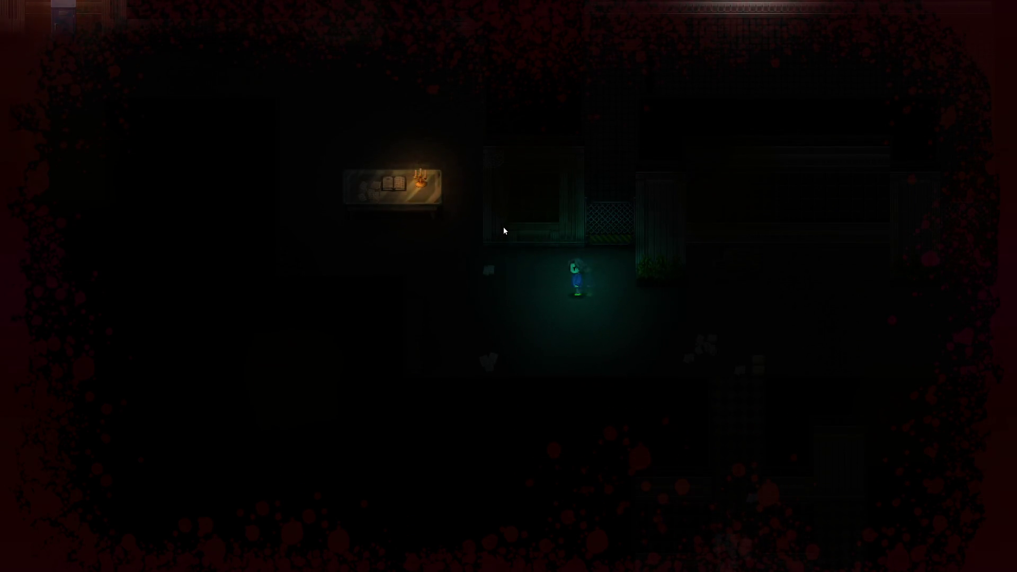
{"action": "key", "text": "Left"}
{"action": "key", "text": "Left"}
{"action": "key", "text": "Left"}
{"action": "key", "text": "Right"}
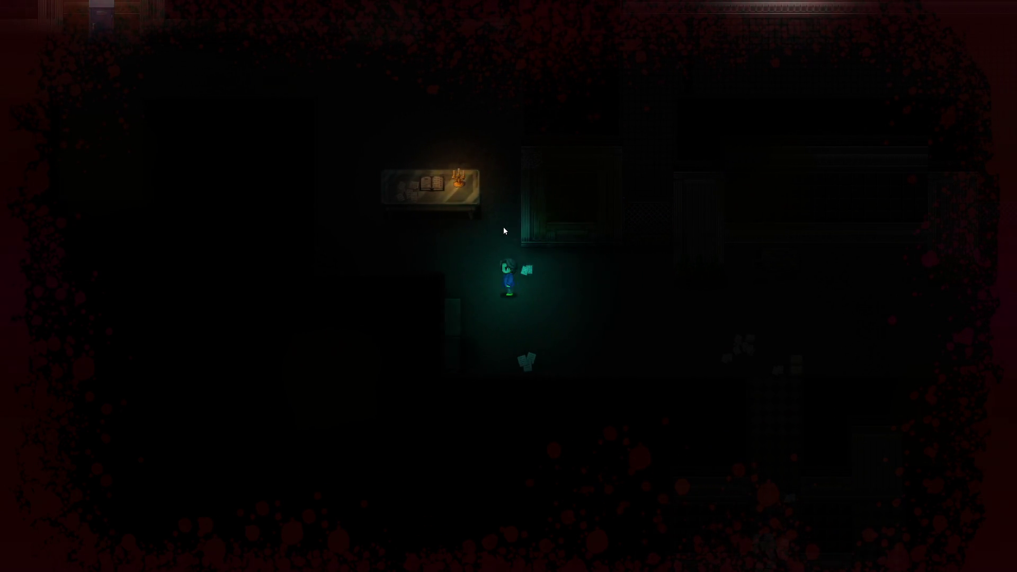
{"action": "key", "text": "Right"}
{"action": "key", "text": "Right"}
{"action": "key", "text": "Right"}
{"action": "key", "text": "Left"}
{"action": "key", "text": "Left"}
{"action": "key", "text": "Left"}
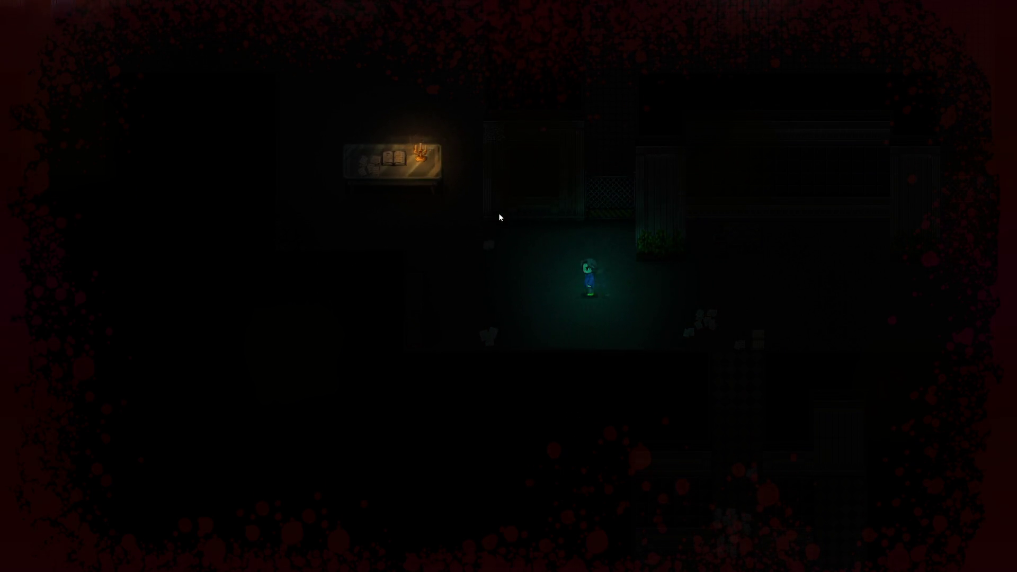
{"action": "key", "text": "Left"}
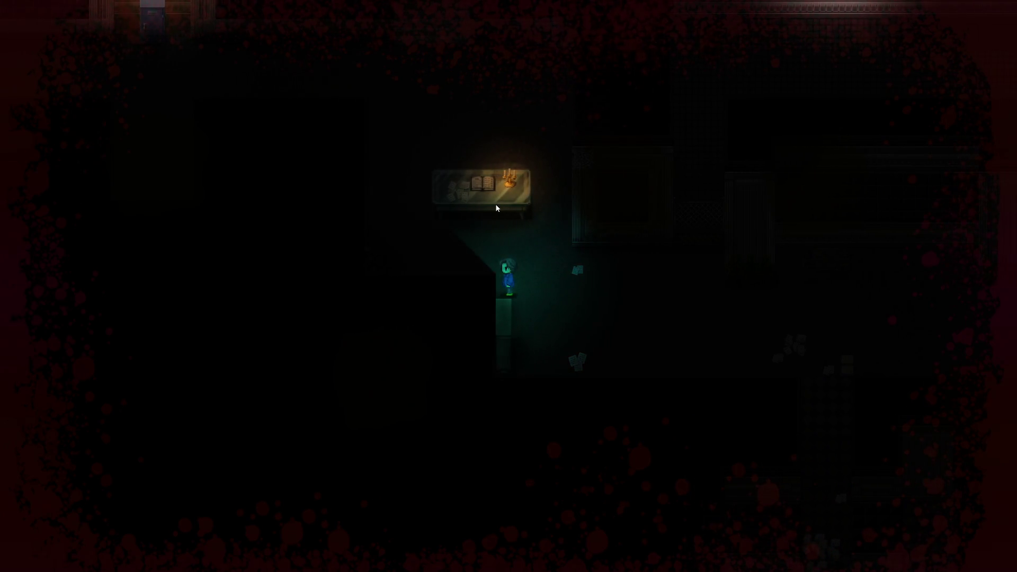
Walk up to the table and back down, then quit the playtest to the editor
{"action": "key", "text": "Up"}
{"action": "key", "text": "Up"}
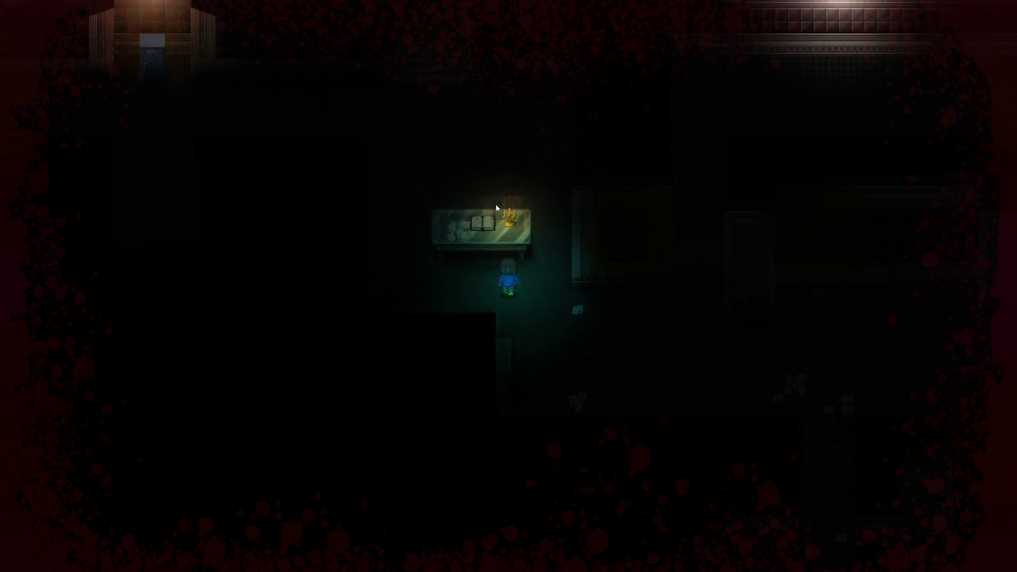
{"action": "key", "text": "Down"}
{"action": "key", "text": "Right"}
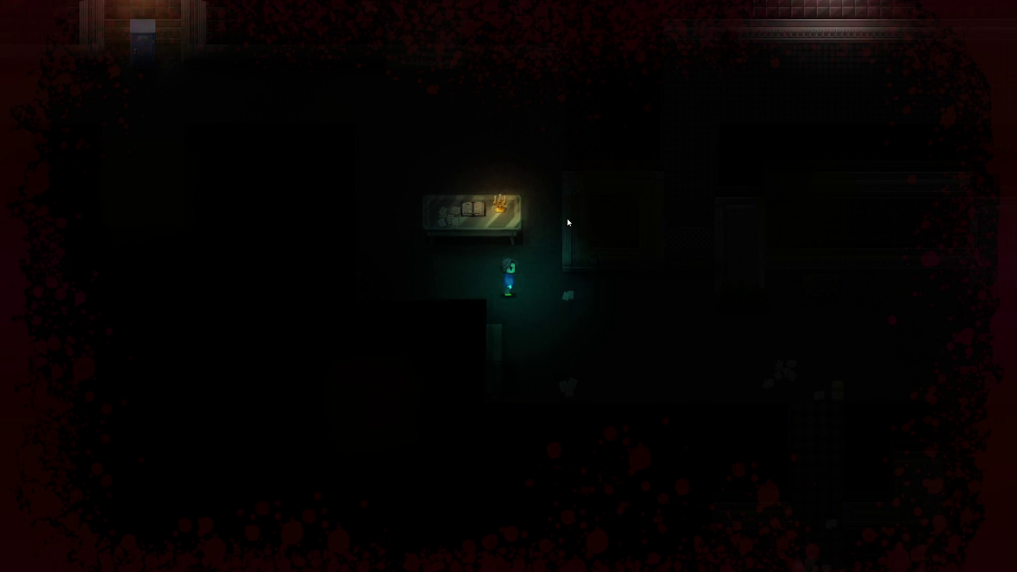
{"action": "key", "text": "Down"}
{"action": "key", "text": "Down"}
{"action": "key", "text": "Right"}
{"action": "key", "text": "Right"}
{"action": "key", "text": "Right"}
{"action": "key", "text": "Right"}
{"action": "key", "text": "Right"}
{"action": "key", "text": "Right"}
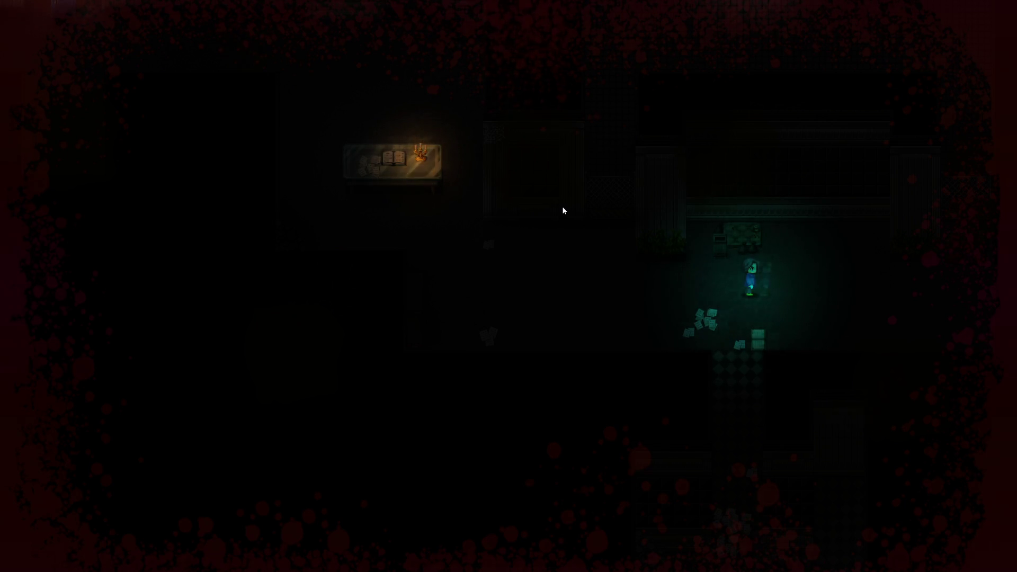
{"action": "key", "text": "alt+F4"}
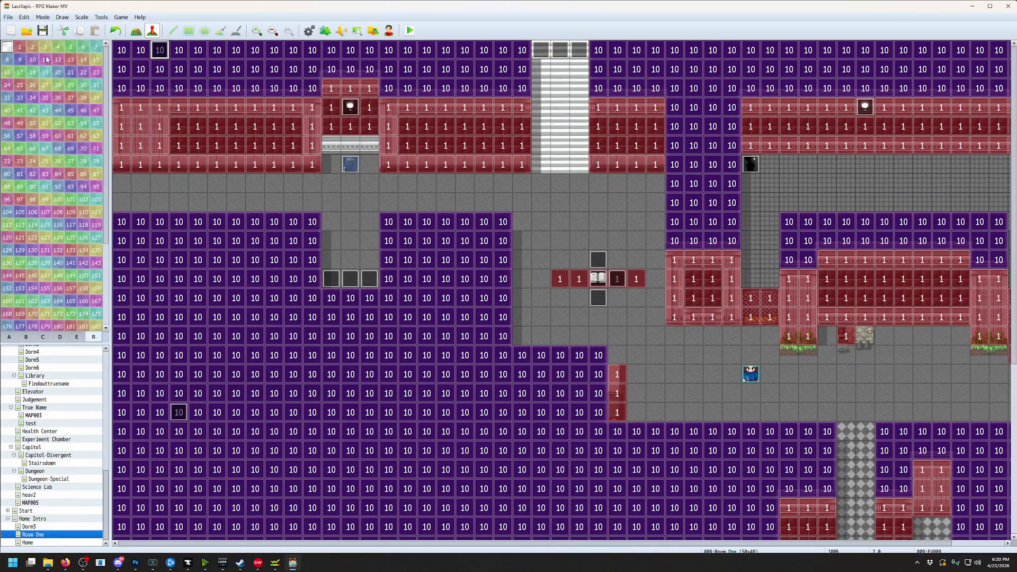
Open the Database from the Tools menu and scroll to HealthMonitor's command list
{"action": "scroll", "coordinate": [720, 180], "scroll_direction": "right", "scroll_amount": 3}
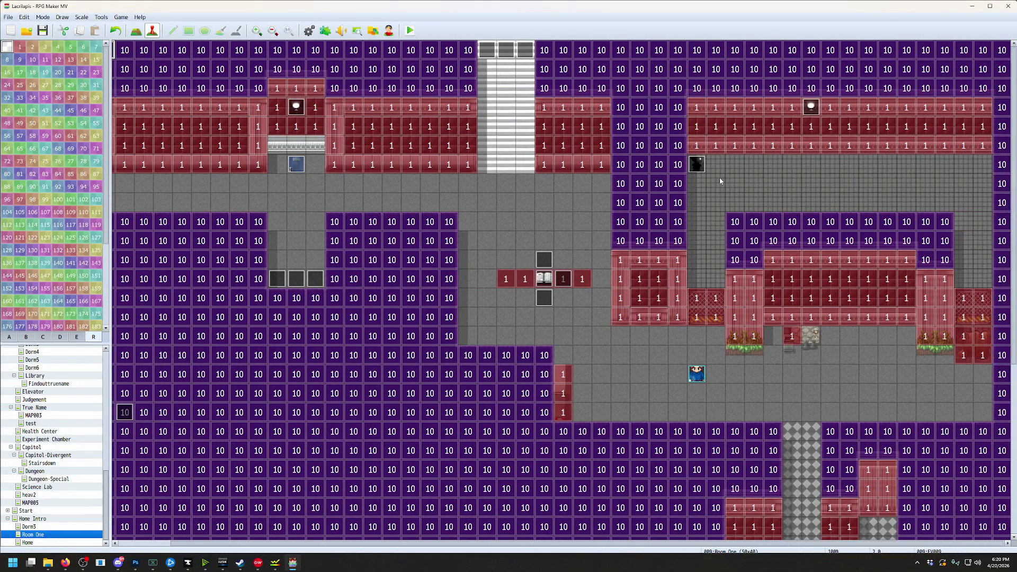
{"action": "left_click", "coordinate": [96, 17]}
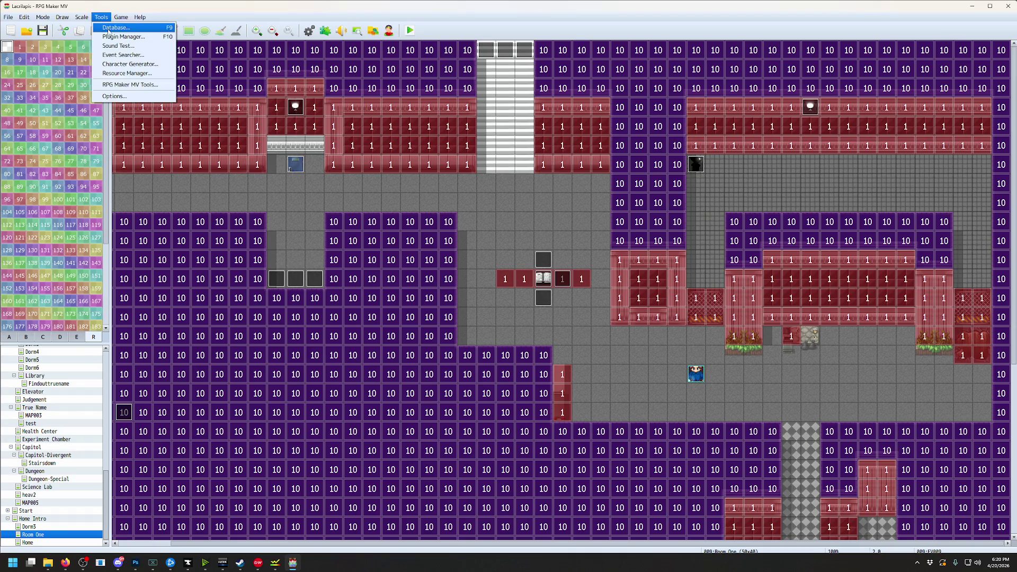
{"action": "left_click", "coordinate": [104, 24]}
{"action": "scroll", "coordinate": [718, 237], "scroll_direction": "down", "scroll_amount": 2}
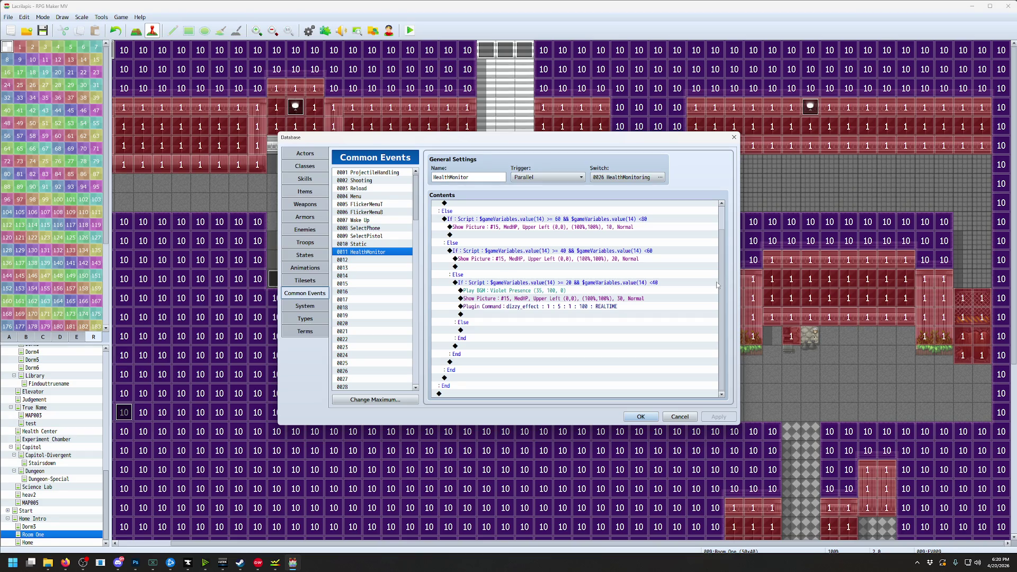
Delete the Play BGM Violet Presence line from the 20–40 health branch
{"action": "left_click", "coordinate": [534, 290]}
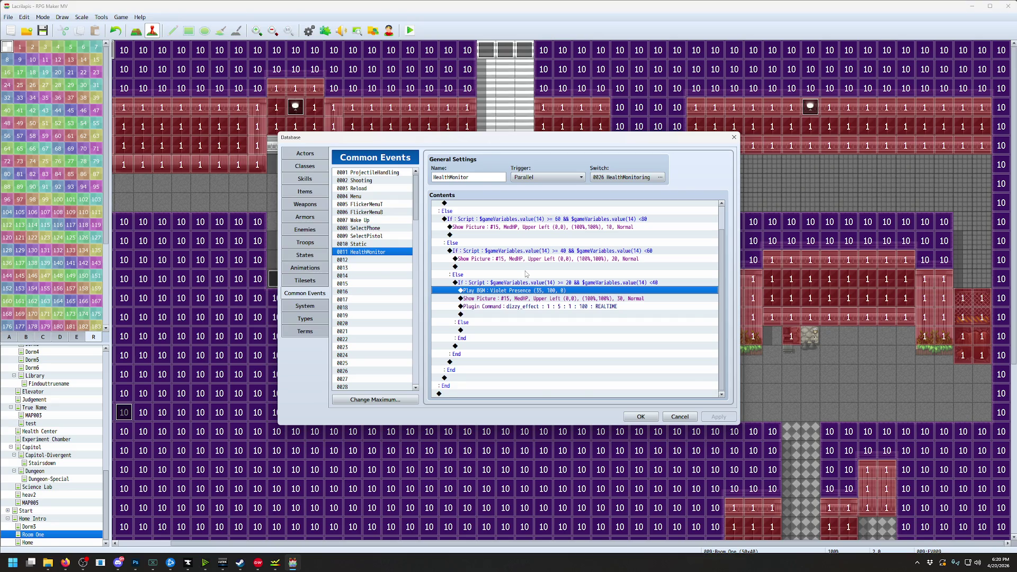
{"action": "key", "text": "Insert"}
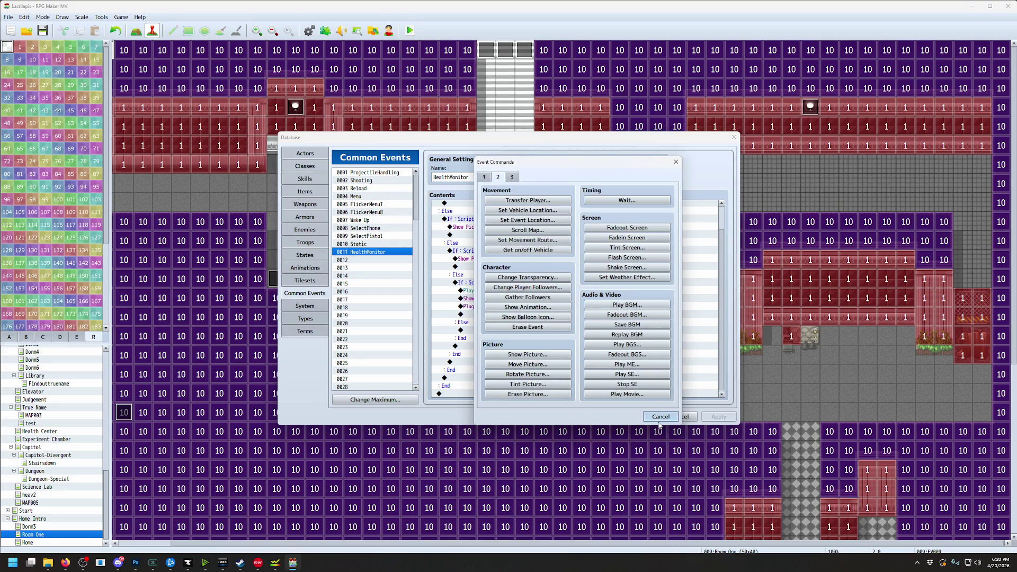
{"action": "left_click", "coordinate": [659, 418]}
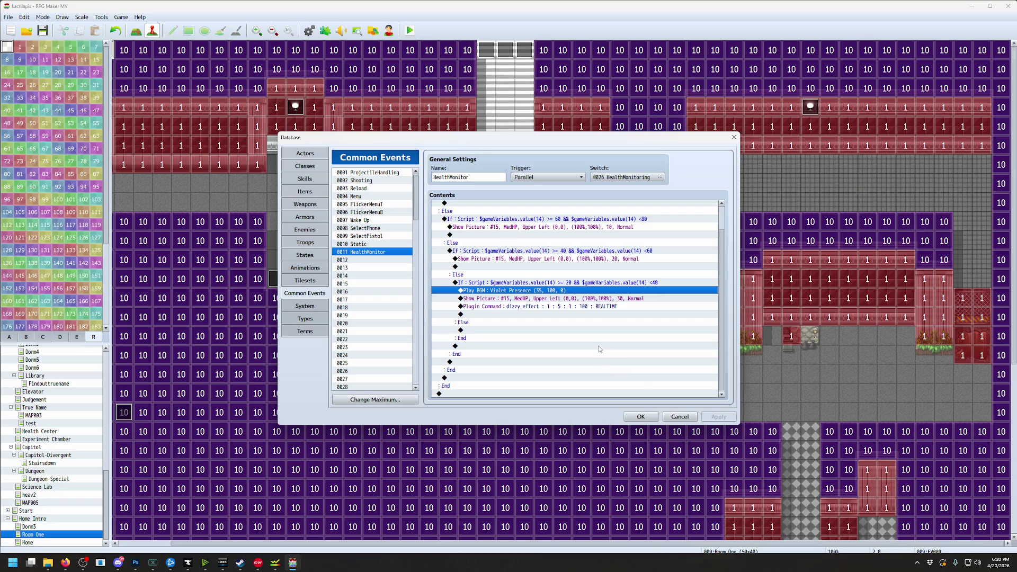
{"action": "key", "text": "Delete"}
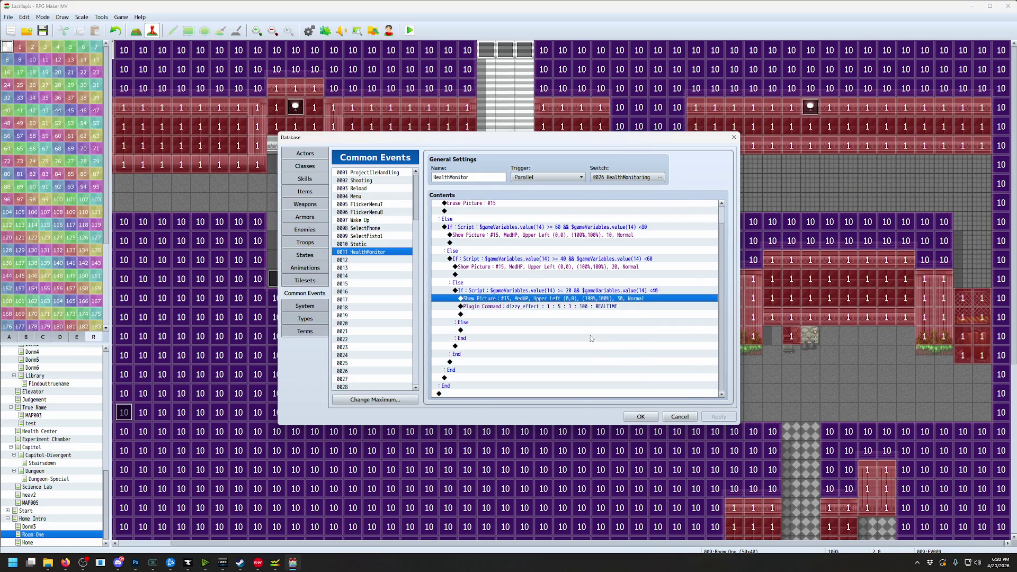
{"action": "key", "text": "Insert"}
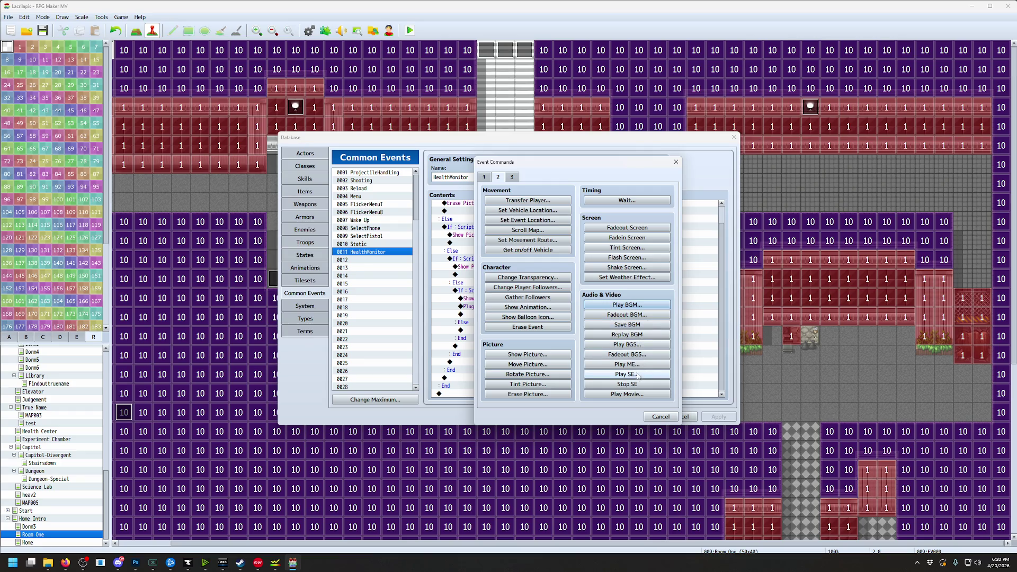
Preview the ItComes background sound in Play BGS, then cancel it
{"action": "left_click", "coordinate": [628, 345]}
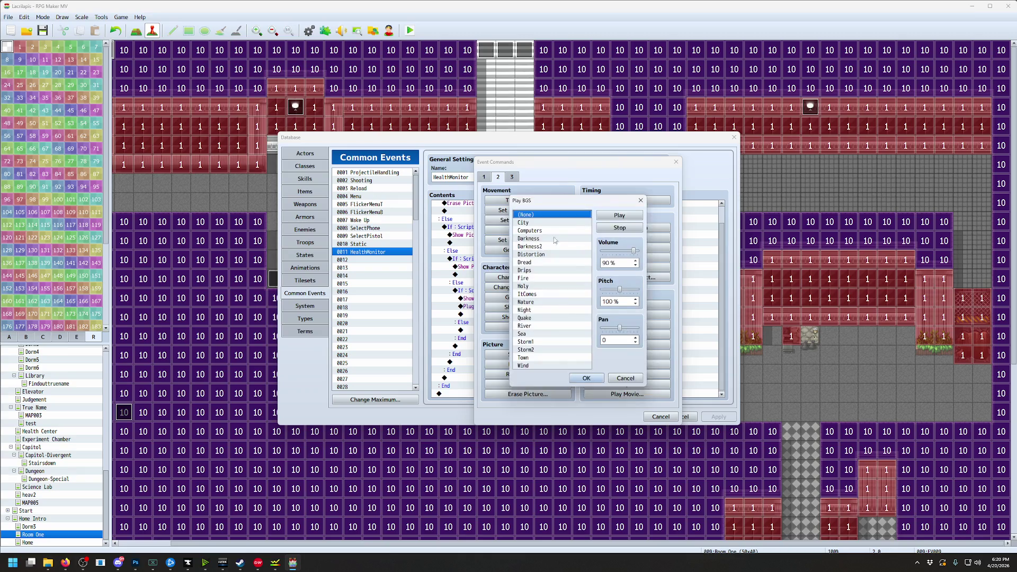
{"action": "left_click", "coordinate": [548, 294]}
{"action": "left_click", "coordinate": [617, 216]}
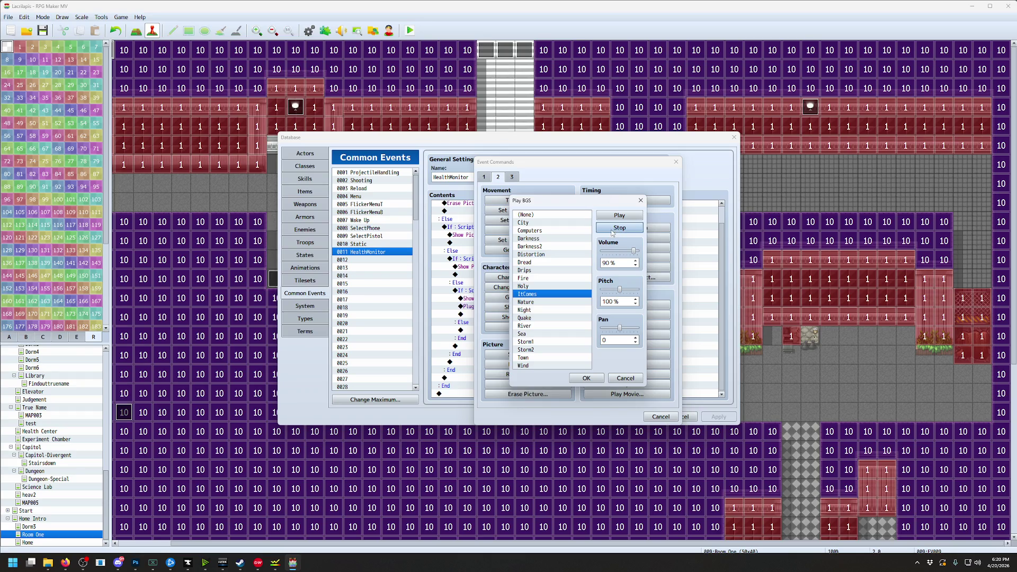
{"action": "left_click", "coordinate": [625, 379]}
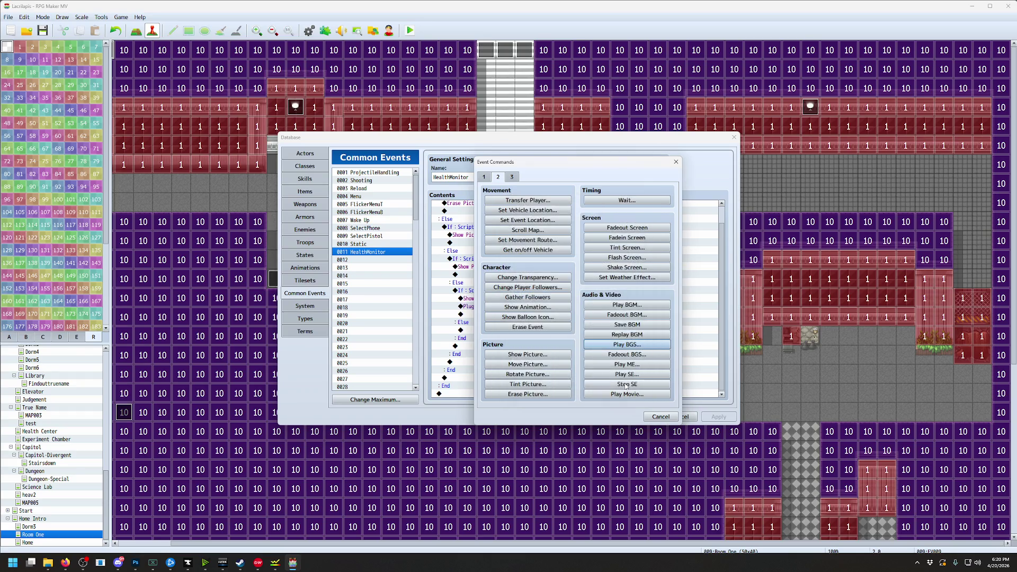
In Play BGM, preview and stop the Dismembered track
{"action": "left_click", "coordinate": [627, 306]}
{"action": "scroll", "coordinate": [585, 233], "scroll_direction": "down", "scroll_amount": 1}
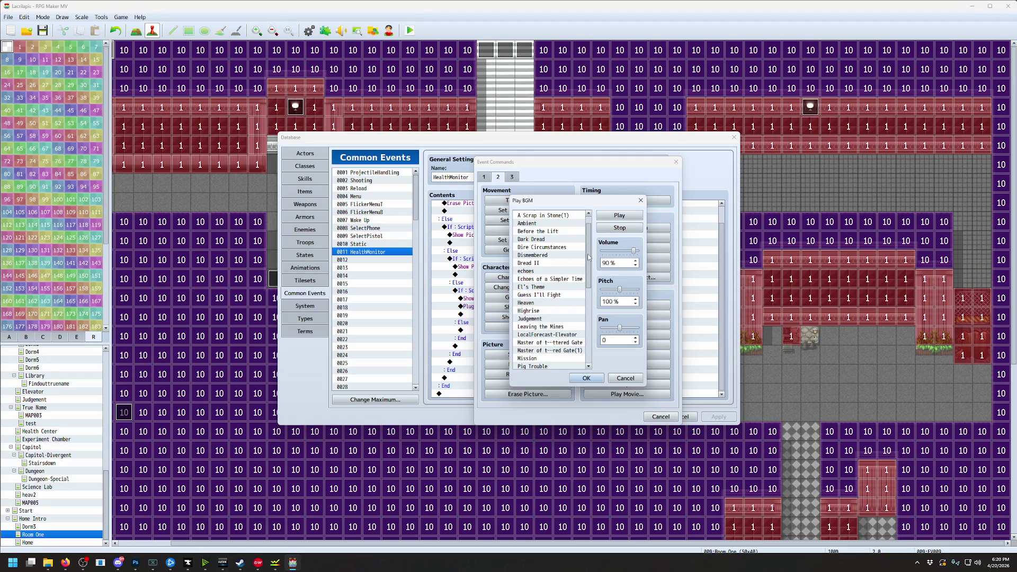
{"action": "left_click", "coordinate": [545, 256]}
{"action": "left_click", "coordinate": [611, 216]}
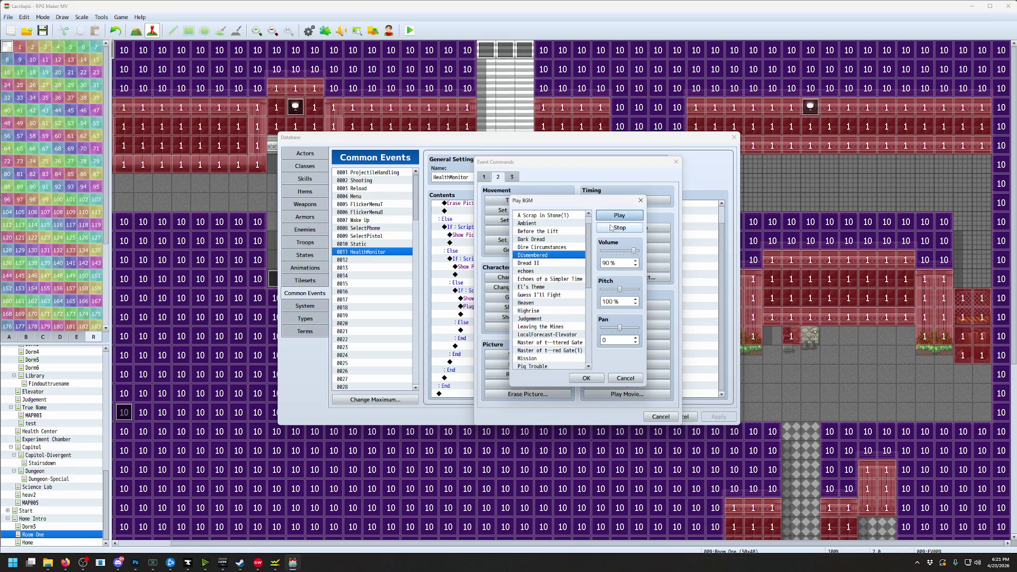
{"action": "left_click", "coordinate": [613, 230]}
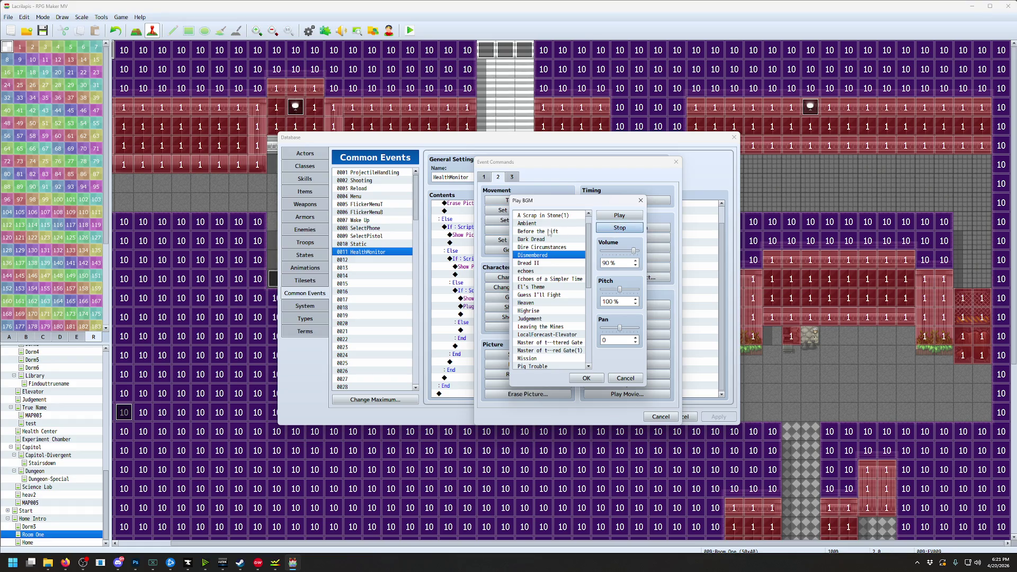
Preview and stop the Dread II track, leaving it selected at 90% volume
{"action": "key", "text": "alt+Tab"}
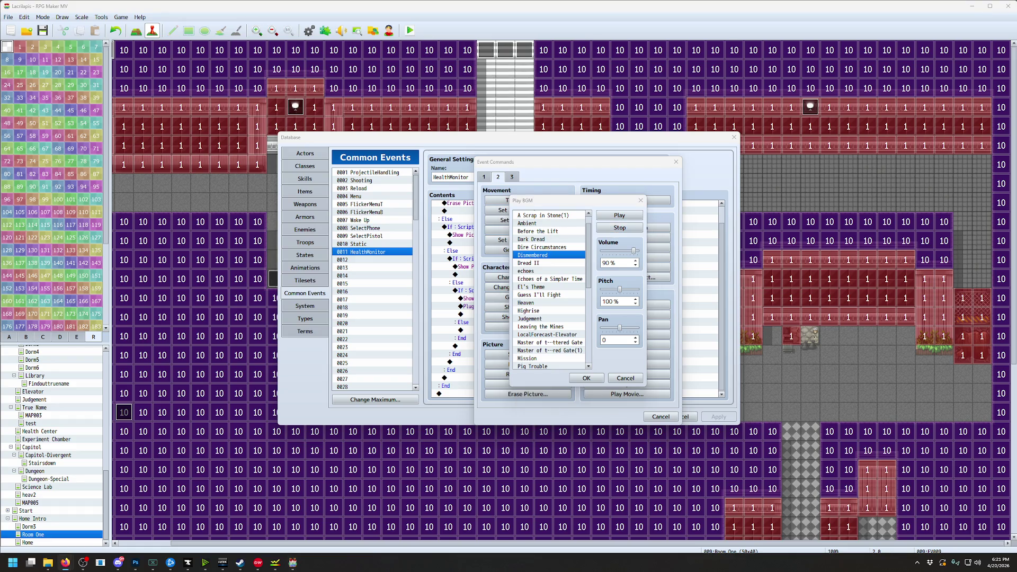
{"action": "left_click", "coordinate": [546, 263]}
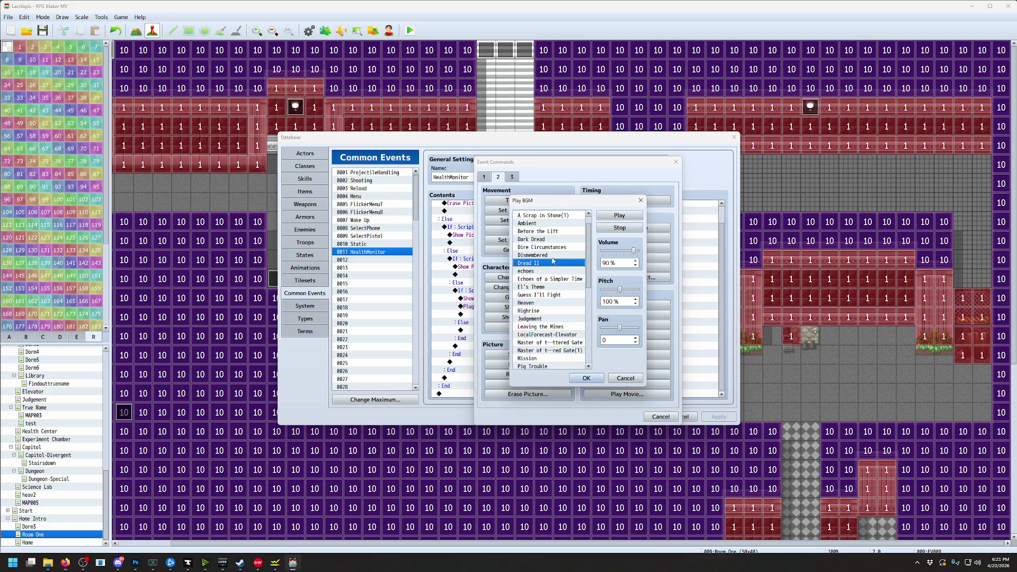
{"action": "left_click", "coordinate": [629, 216]}
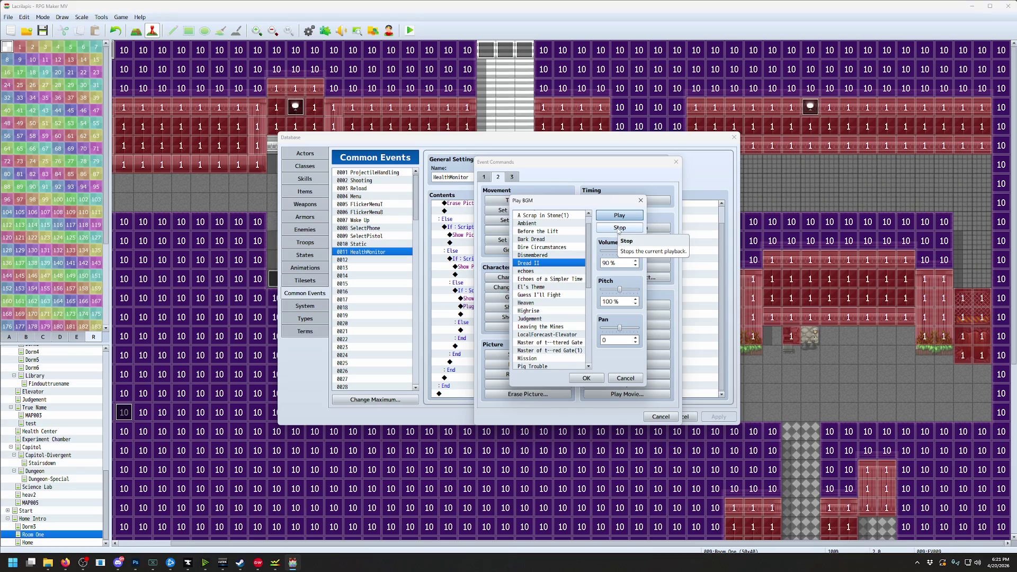
{"action": "left_click", "coordinate": [618, 229]}
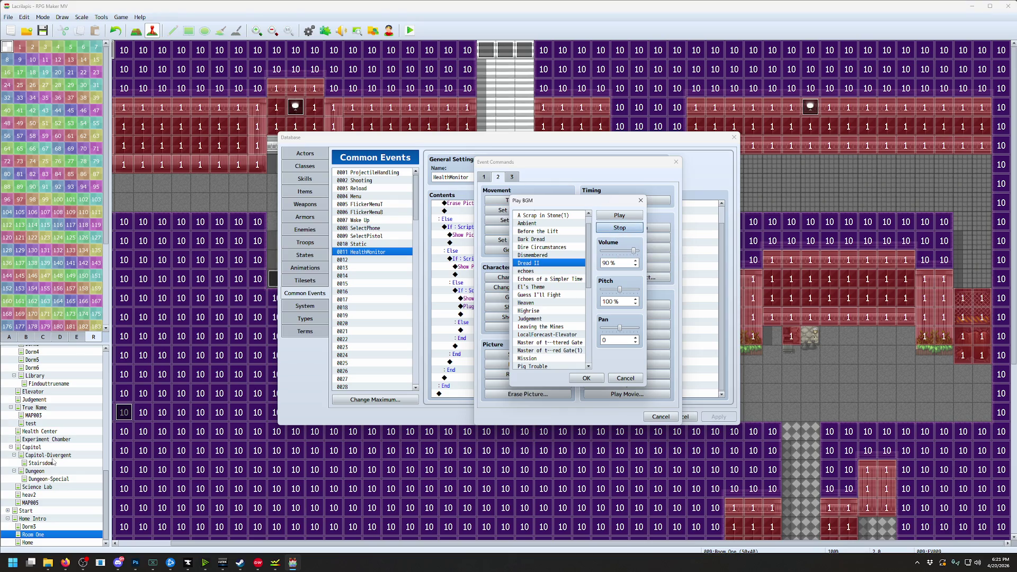
{"action": "left_click", "coordinate": [13, 562]}
Launch FL Studio 20 from Windows search and dismiss the restore prompt and Welcome screen
{"action": "type", "text": "fl"}
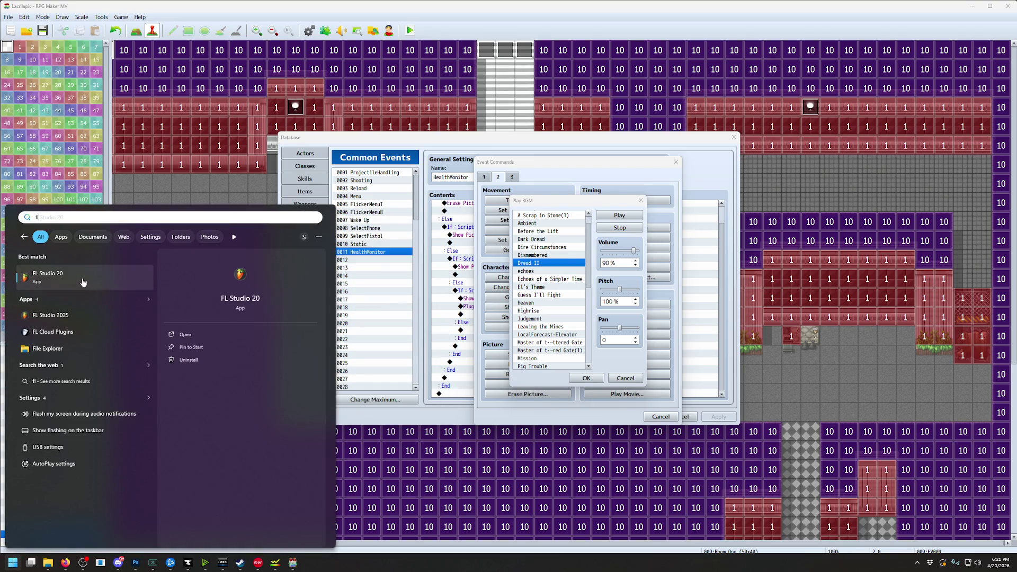
{"action": "left_click", "coordinate": [84, 281]}
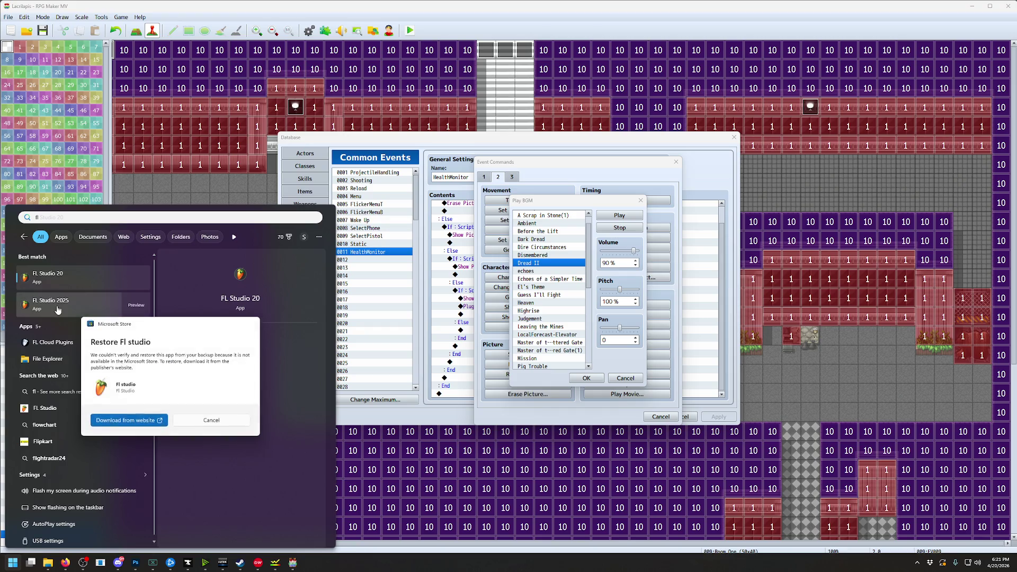
{"action": "left_click", "coordinate": [59, 310]}
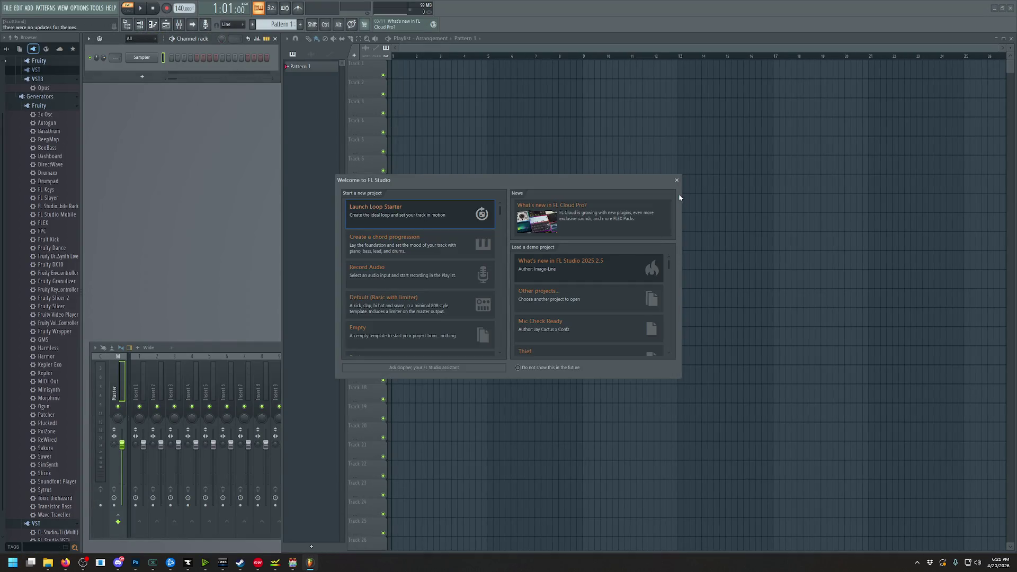
{"action": "left_click", "coordinate": [665, 180]}
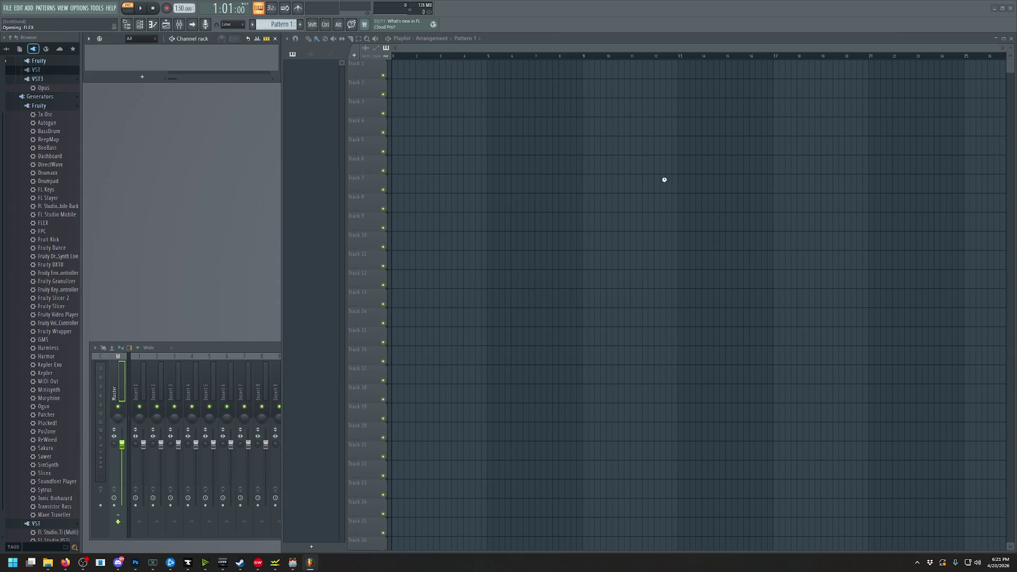
{"action": "scroll", "coordinate": [57, 249], "scroll_direction": "down", "scroll_amount": 1}
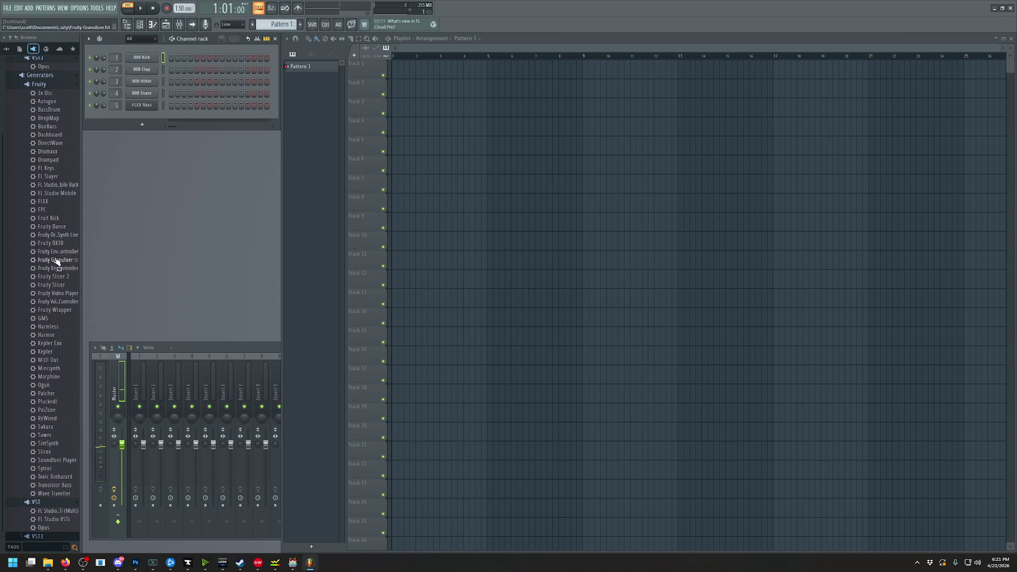
Drag Opus into the Channel rack and load EW BT Twisted Textures' Fear - Terror patch
{"action": "mouse_move", "coordinate": [45, 528]}
{"action": "left_mouse_down"}
{"action": "mouse_move", "coordinate": [166, 143]}
{"action": "mouse_move", "coordinate": [147, 124]}
{"action": "left_mouse_up"}
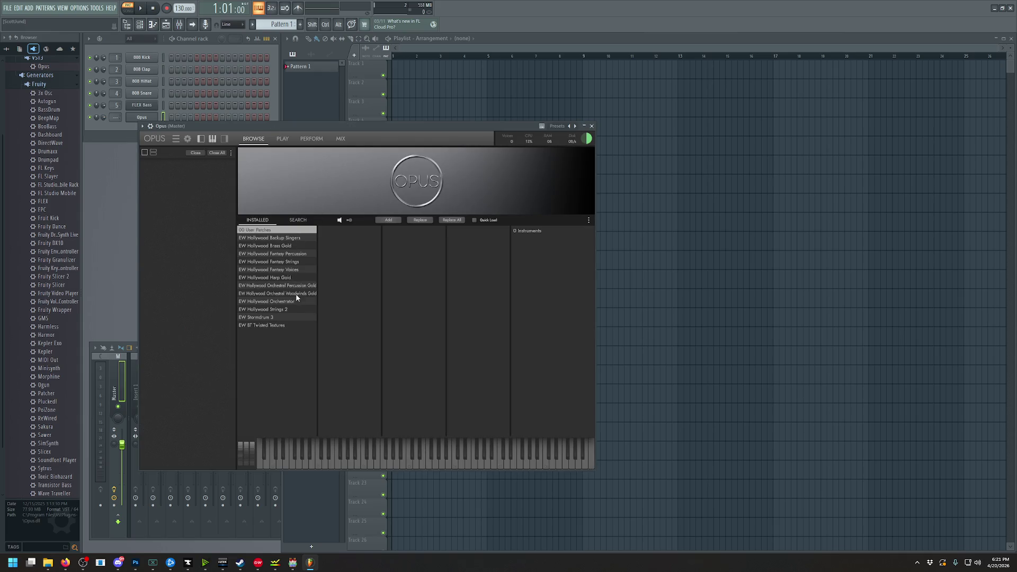
{"action": "left_click", "coordinate": [280, 326]}
{"action": "left_click", "coordinate": [524, 255]}
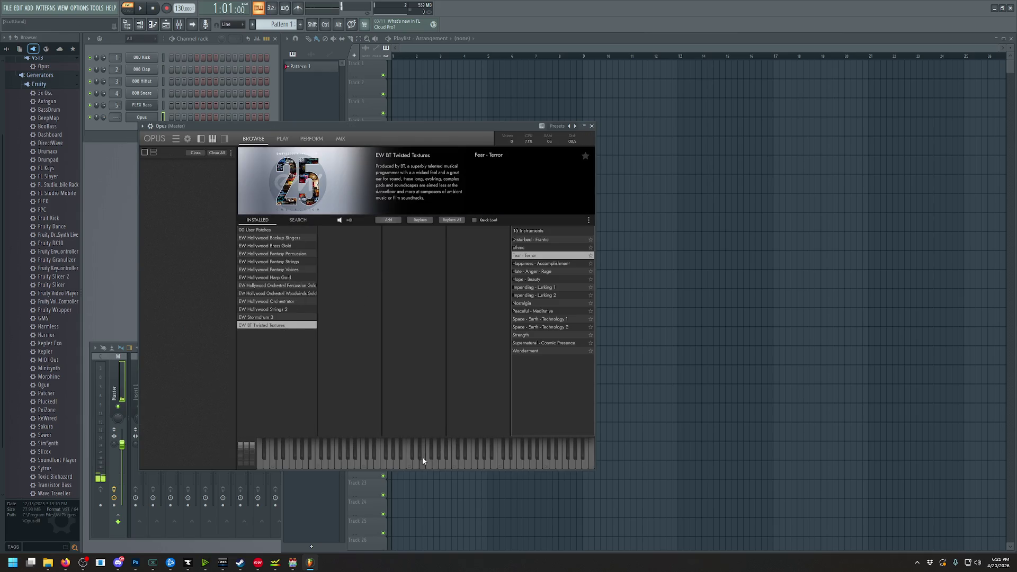
{"action": "left_click_drag", "start_coordinate": [417, 128], "coordinate": [641, 133]}
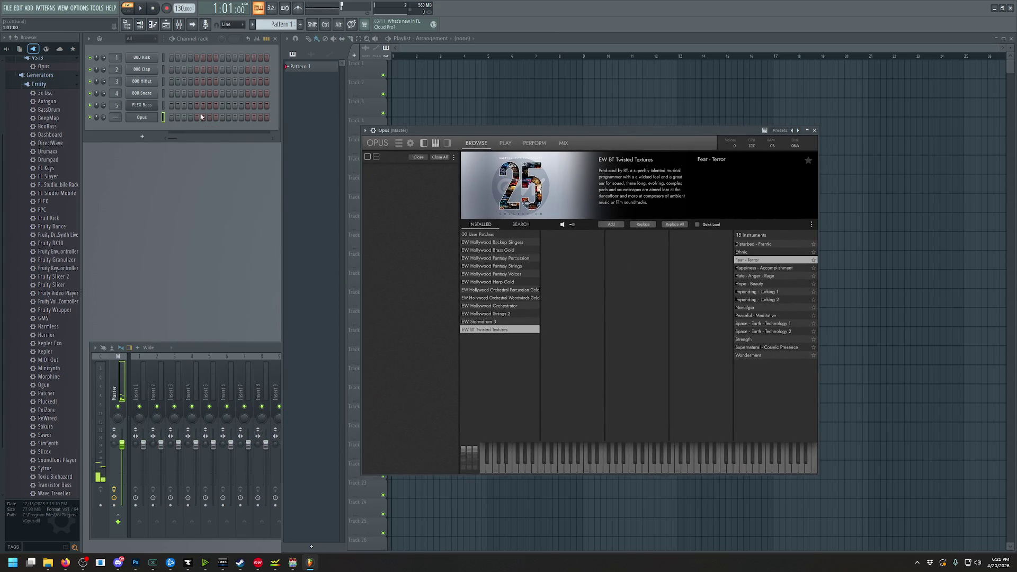
Open the Opus piano roll and preview C5, a lower note and B6
{"action": "right_click", "coordinate": [154, 118]}
{"action": "left_click", "coordinate": [170, 118]}
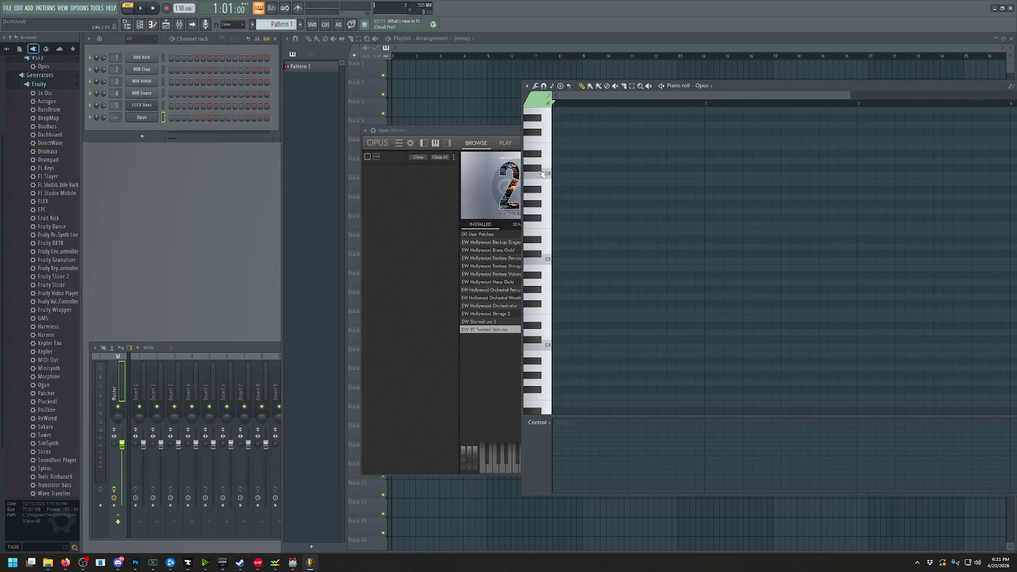
{"action": "scroll", "coordinate": [555, 286], "scroll_direction": "down", "scroll_amount": 1}
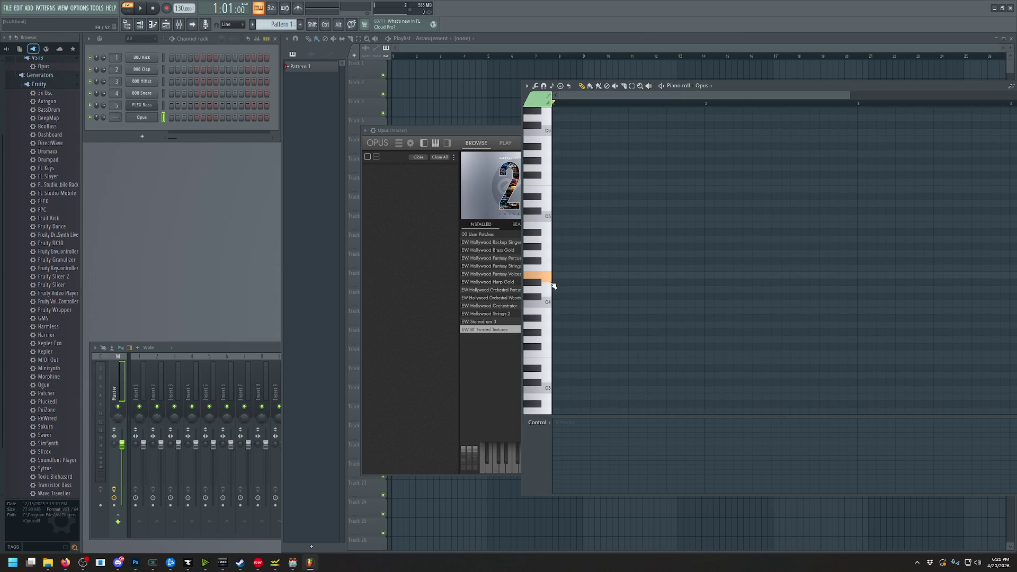
{"action": "left_click", "coordinate": [549, 217]}
{"action": "left_click", "coordinate": [549, 298]}
{"action": "scroll", "coordinate": [549, 295], "scroll_direction": "up", "scroll_amount": 2}
{"action": "scroll", "coordinate": [549, 295], "scroll_direction": "up", "scroll_amount": 3}
{"action": "left_click", "coordinate": [549, 183]}
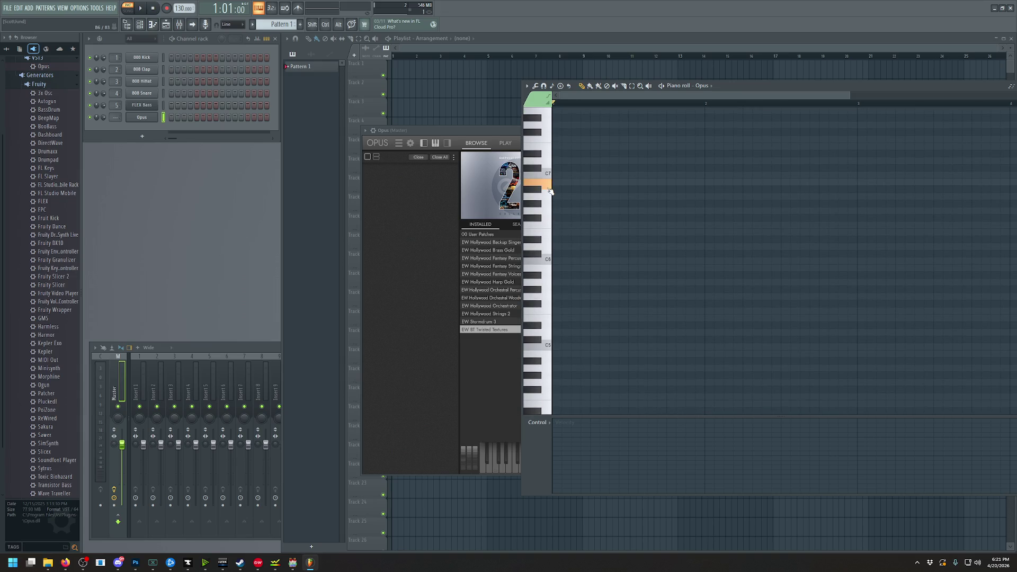
{"action": "left_click", "coordinate": [148, 119]}
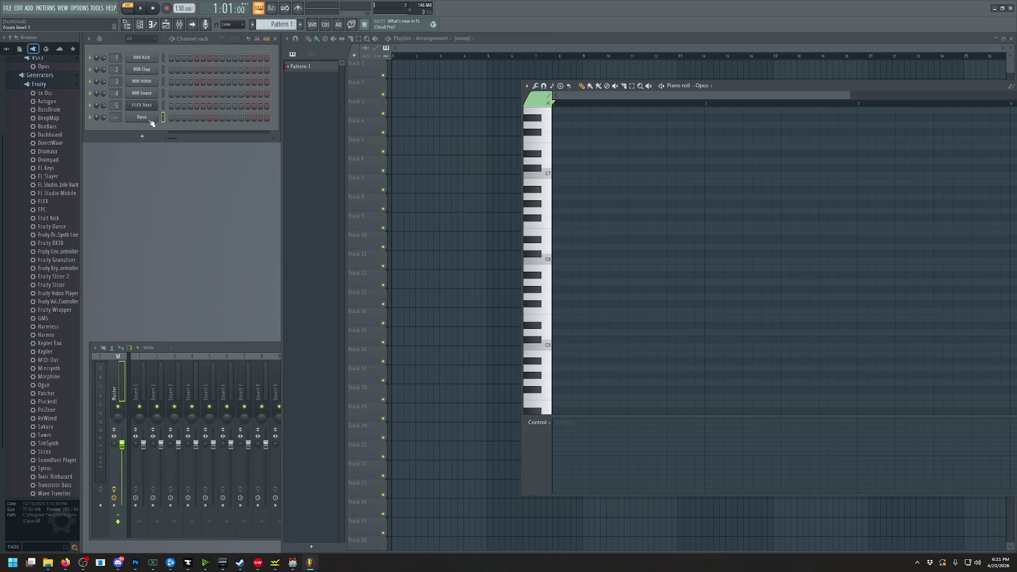
{"action": "left_click", "coordinate": [148, 118]}
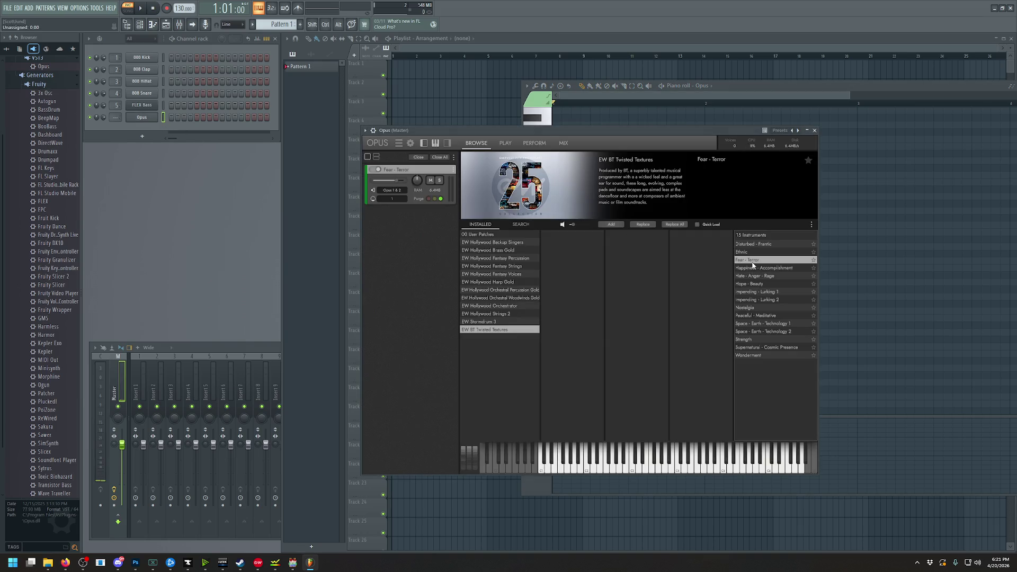
Bring the Opus piano roll forward and preview C6, notes around C4, C3 and D3
{"action": "right_click", "coordinate": [151, 121]}
{"action": "left_click", "coordinate": [175, 120]}
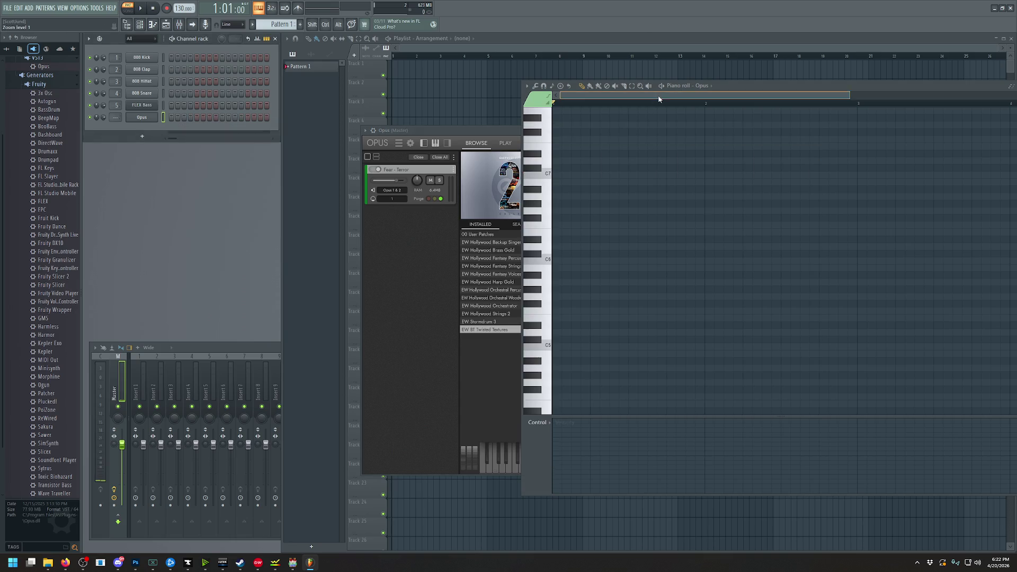
{"action": "left_click", "coordinate": [549, 243]}
{"action": "scroll", "coordinate": [548, 249], "scroll_direction": "down", "scroll_amount": 8}
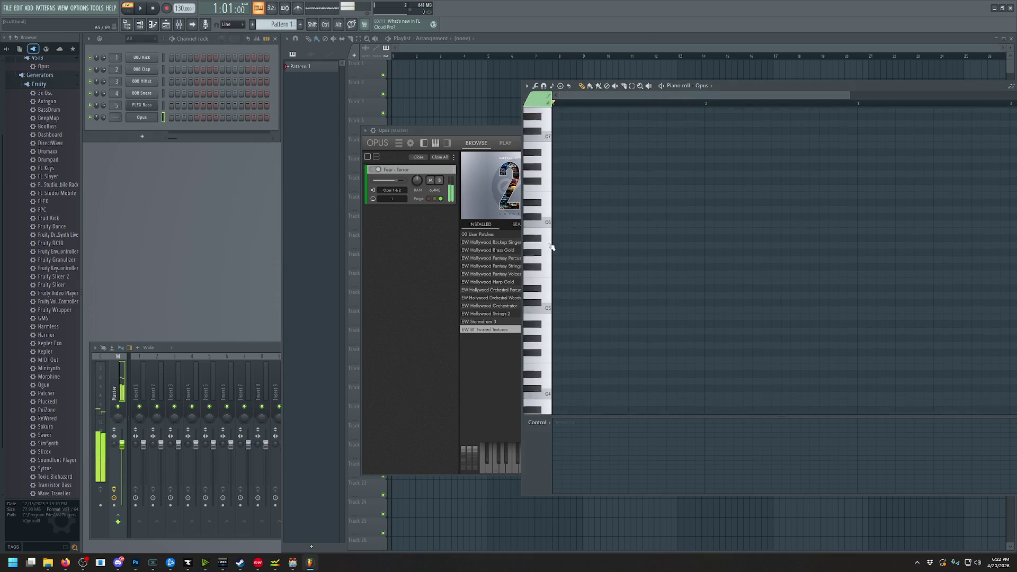
{"action": "left_click", "coordinate": [548, 262]}
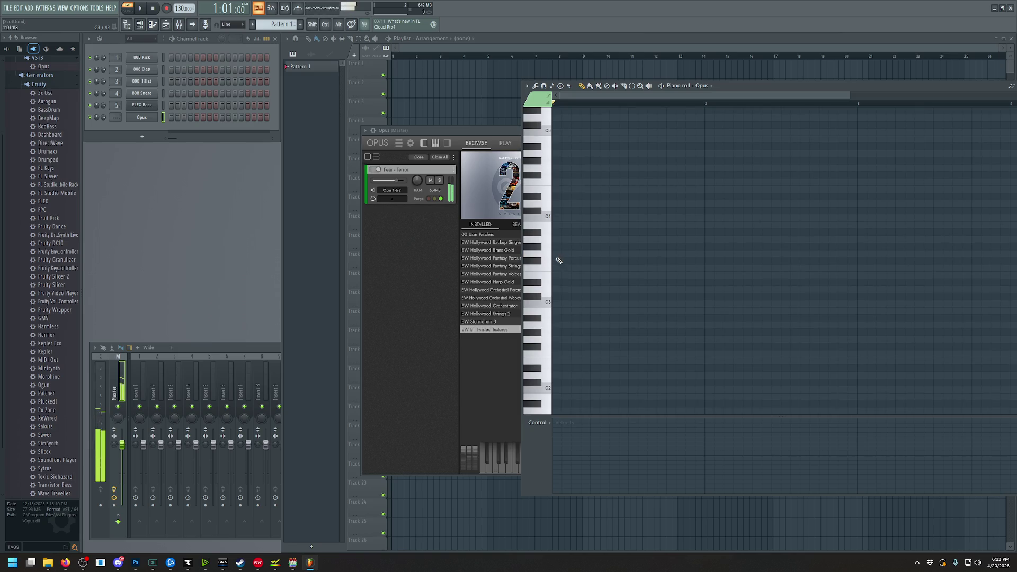
{"action": "scroll", "coordinate": [549, 265], "scroll_direction": "up", "scroll_amount": 2}
{"action": "left_click", "coordinate": [548, 276]}
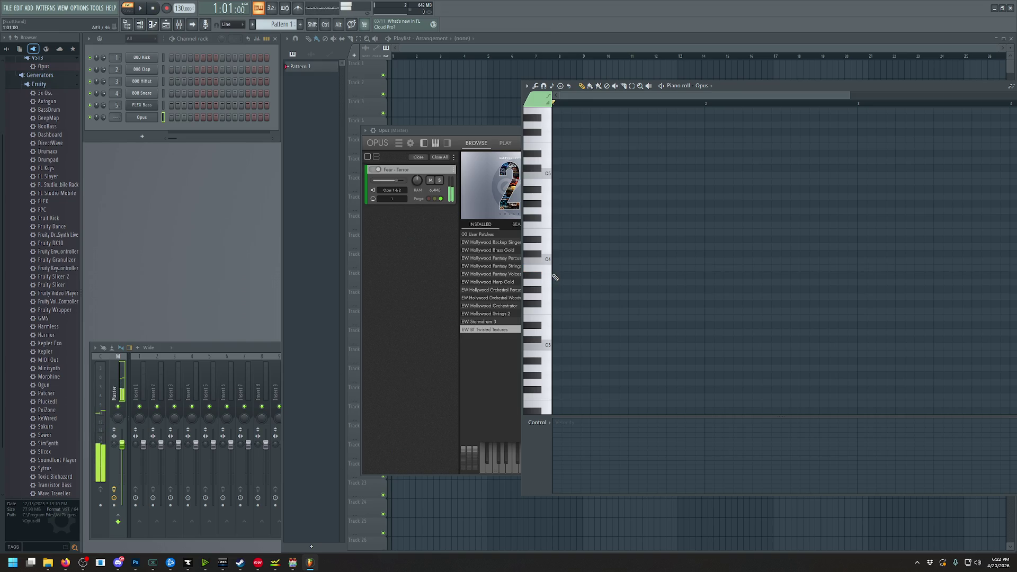
{"action": "left_click", "coordinate": [546, 251]}
{"action": "scroll", "coordinate": [552, 275], "scroll_direction": "down", "scroll_amount": 3}
{"action": "left_click", "coordinate": [551, 305]}
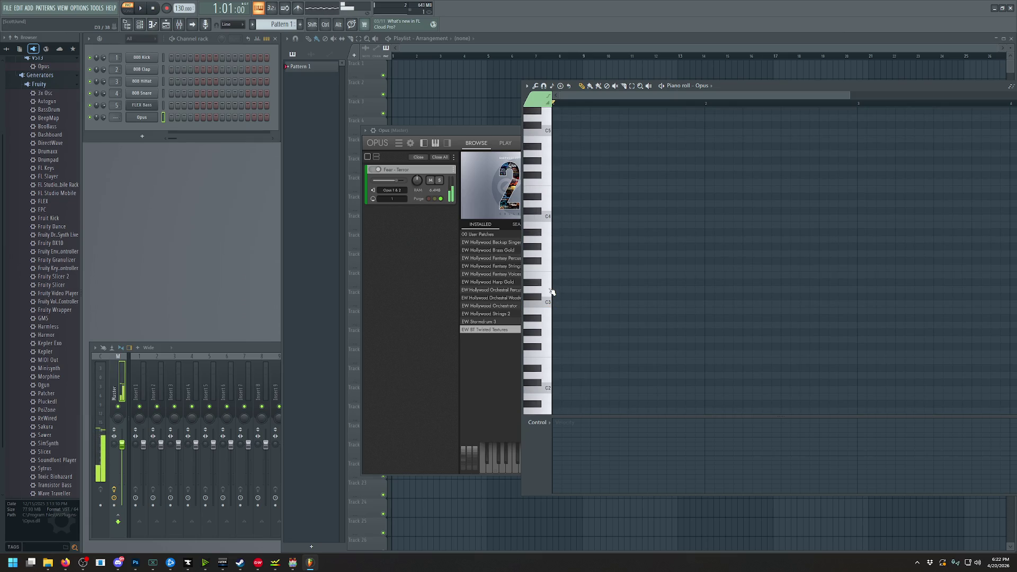
{"action": "left_click", "coordinate": [550, 291]}
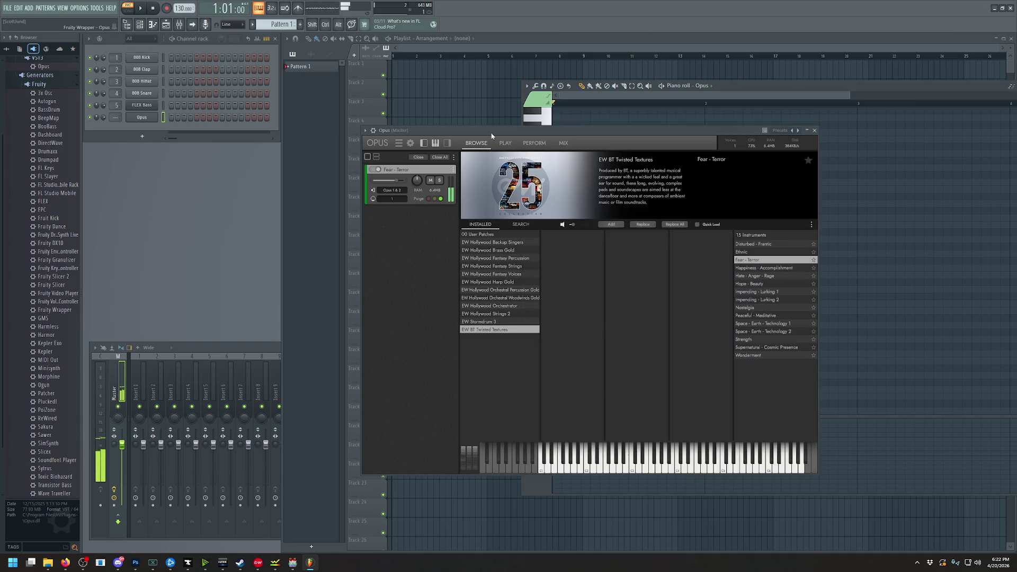
Play and sweep notes on the Fear - Terror plugin keyboard, then return to the piano roll
{"action": "left_click", "coordinate": [646, 469]}
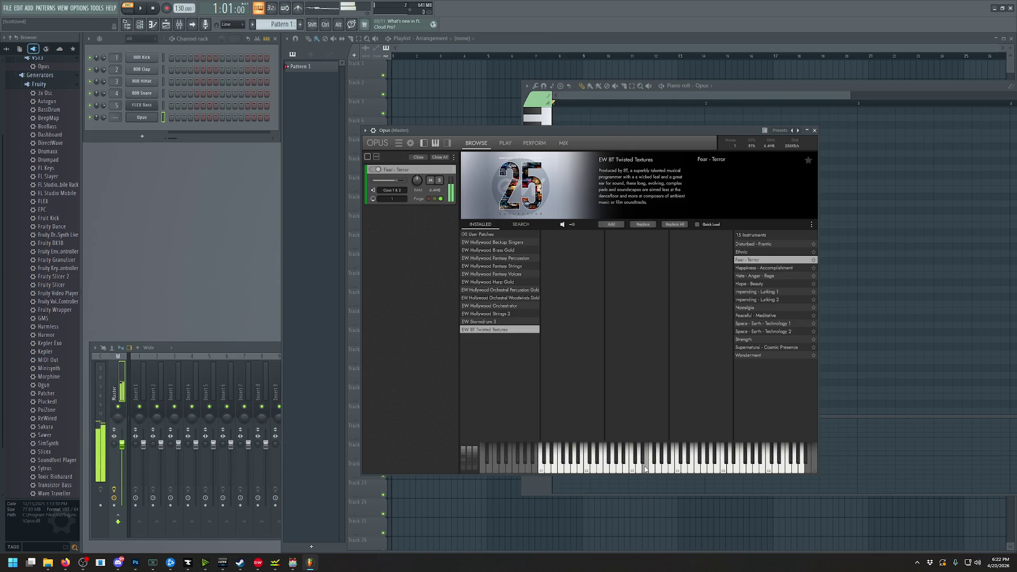
{"action": "left_click", "coordinate": [646, 469]}
{"action": "left_click", "coordinate": [645, 469]}
{"action": "left_click_drag", "start_coordinate": [645, 469], "coordinate": [676, 469]}
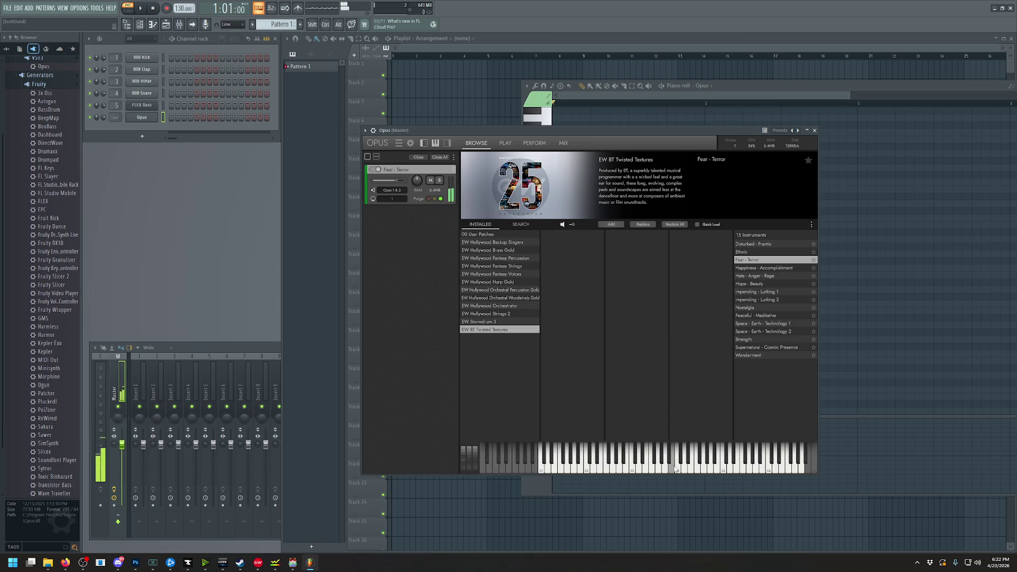
{"action": "left_click_drag", "start_coordinate": [676, 469], "coordinate": [556, 471]}
{"action": "left_click", "coordinate": [556, 470]}
{"action": "left_click", "coordinate": [742, 85]}
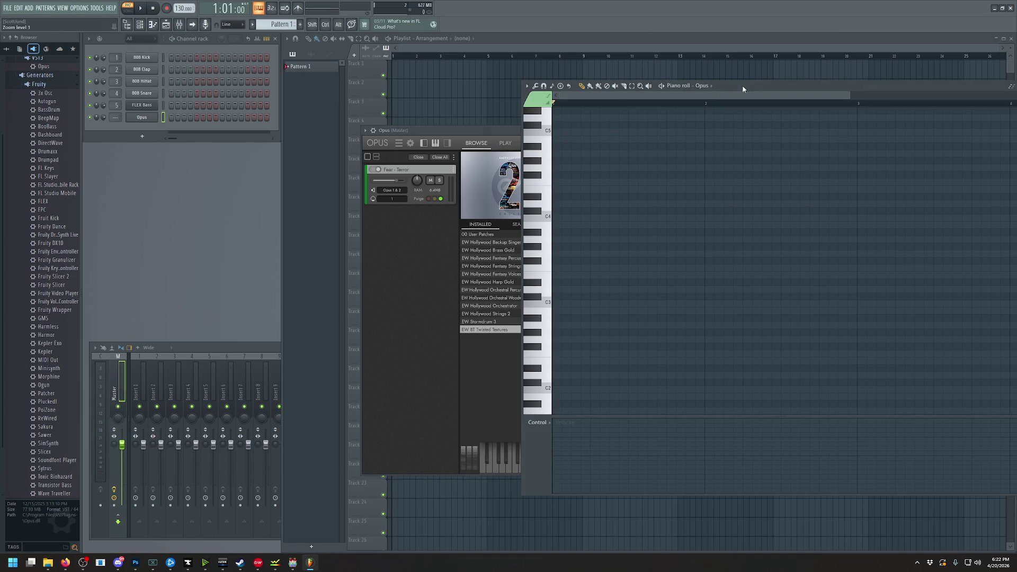
Preview E2 and the notes around C3 in the Opus piano roll
{"action": "scroll", "coordinate": [553, 328], "scroll_direction": "down", "scroll_amount": 1}
{"action": "left_click", "coordinate": [545, 320]}
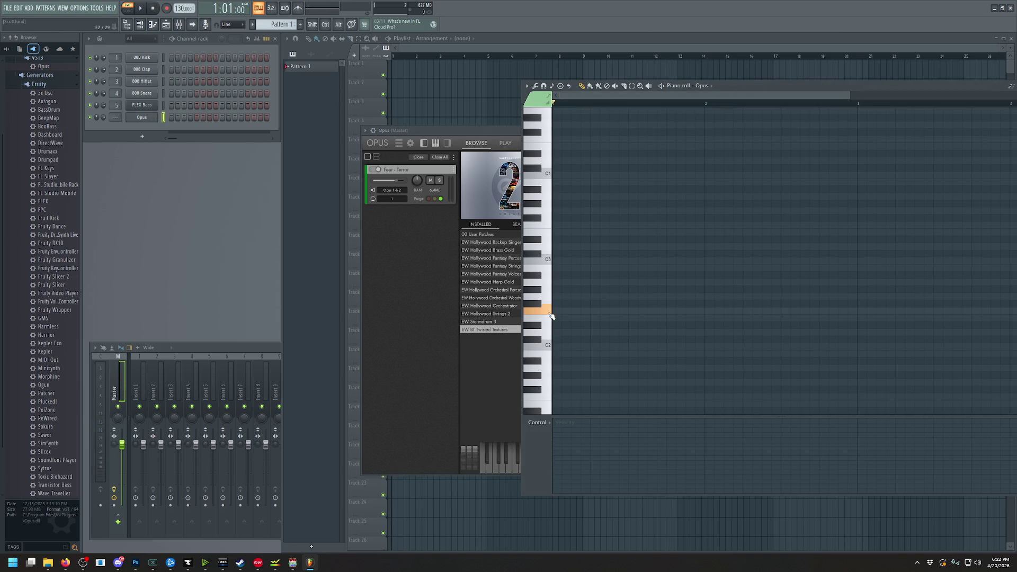
{"action": "left_click", "coordinate": [548, 324]}
{"action": "left_click_drag", "start_coordinate": [547, 323], "coordinate": [546, 224]}
{"action": "scroll", "coordinate": [545, 267], "scroll_direction": "up", "scroll_amount": 2}
{"action": "left_click", "coordinate": [546, 292]}
{"action": "left_click", "coordinate": [546, 304]}
{"action": "left_click", "coordinate": [546, 326]}
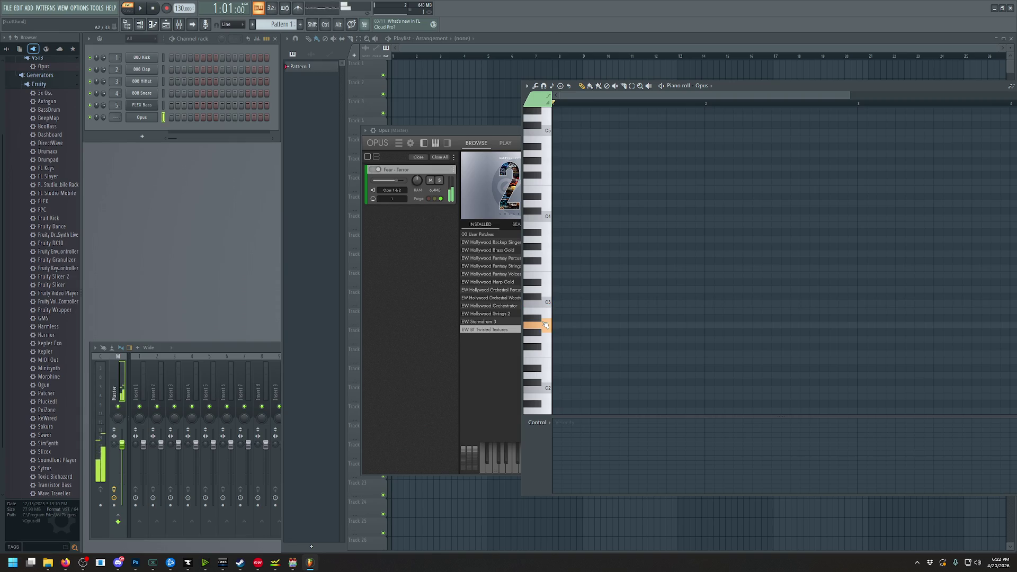
{"action": "left_click", "coordinate": [545, 336]}
{"action": "left_click", "coordinate": [546, 361]}
{"action": "left_click", "coordinate": [545, 349]}
Preview notes between C3 and C4, including C#4, on the Opus keyboard
{"action": "left_click_drag", "start_coordinate": [714, 100], "coordinate": [881, 87]}
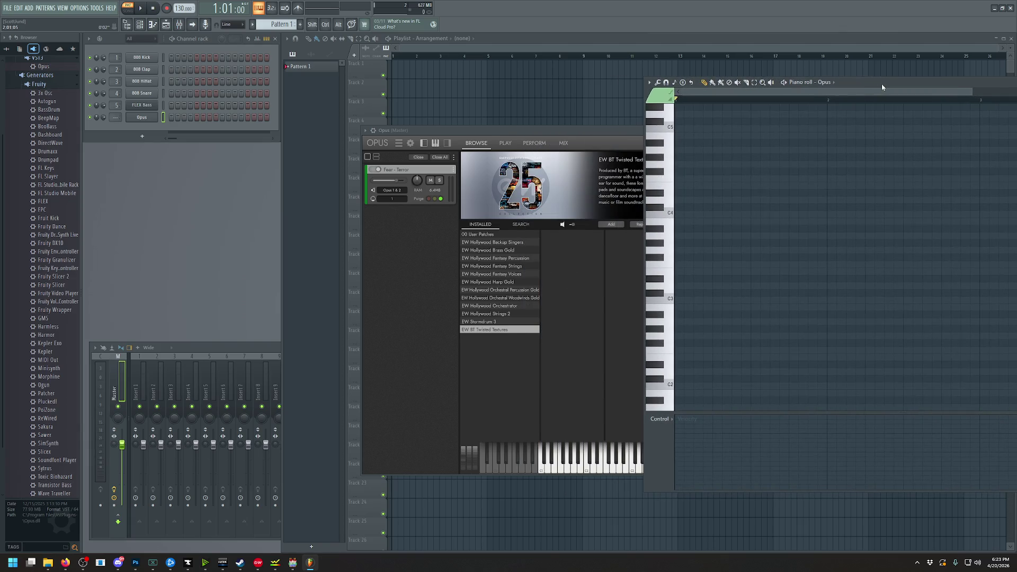
{"action": "left_click", "coordinate": [669, 250]}
{"action": "left_click", "coordinate": [669, 236]}
{"action": "left_click", "coordinate": [669, 250]}
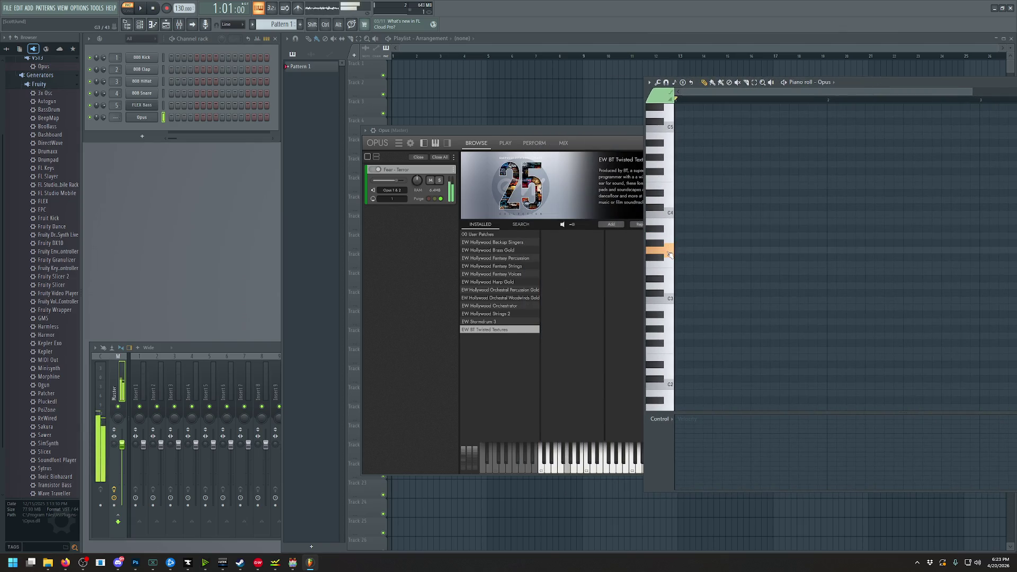
{"action": "left_click", "coordinate": [657, 258]}
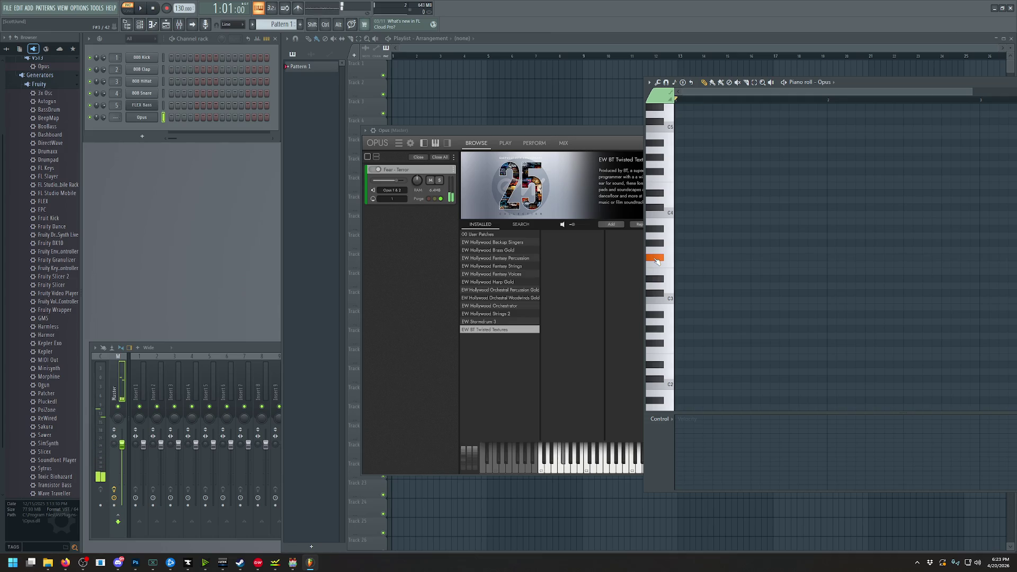
{"action": "left_click", "coordinate": [661, 247]}
{"action": "left_click", "coordinate": [667, 257]}
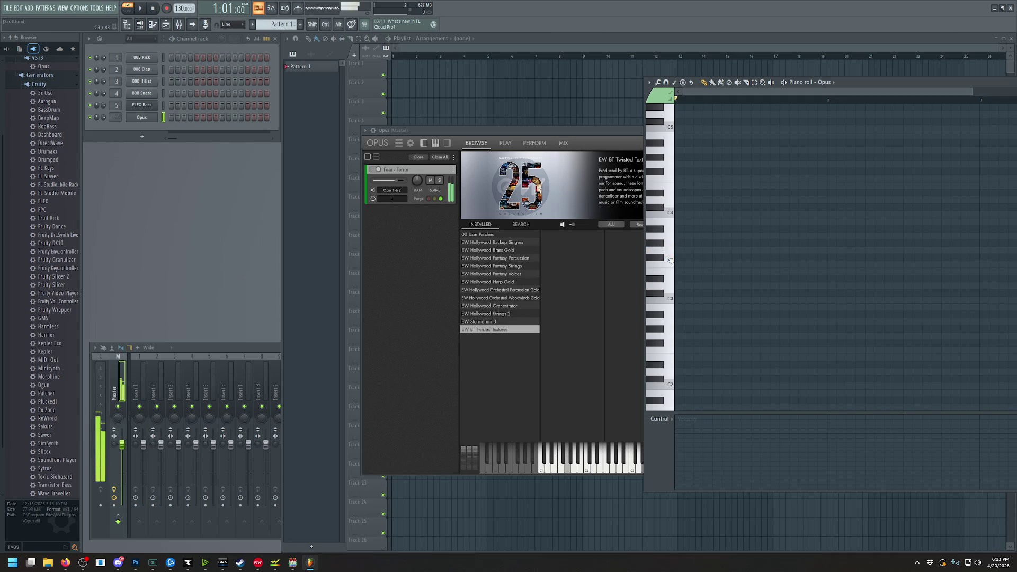
{"action": "left_click", "coordinate": [671, 267]}
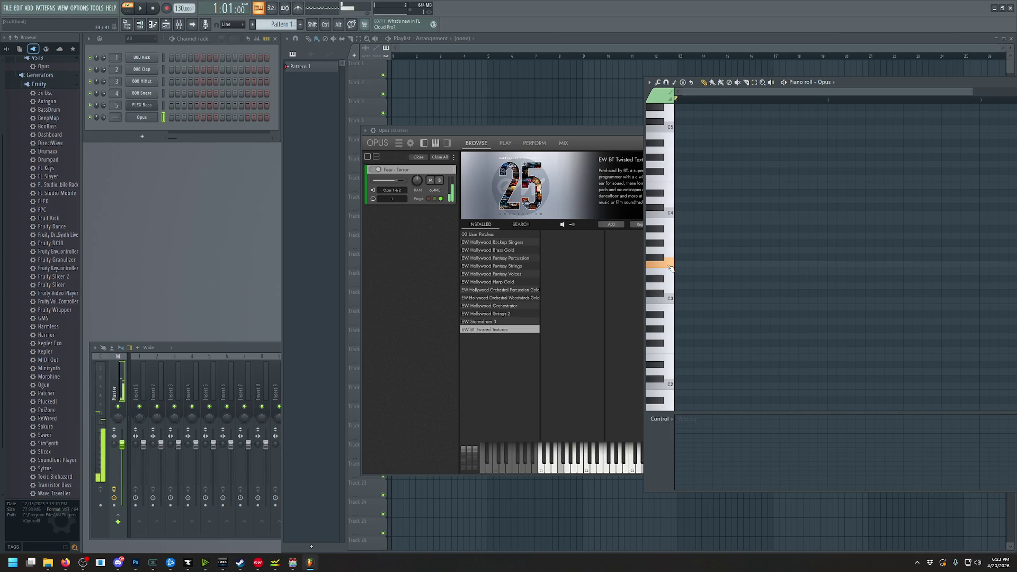
{"action": "left_click", "coordinate": [669, 275]}
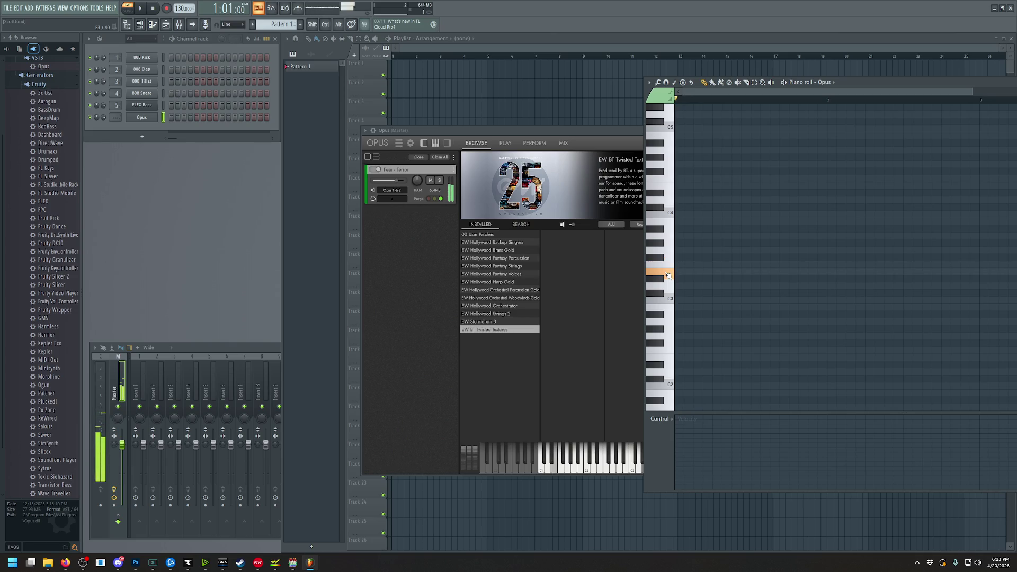
Stretch the E3 note across about four bars and play the pattern back
{"action": "left_click_drag", "start_coordinate": [855, 85], "coordinate": [553, 98]}
{"action": "mouse_move", "coordinate": [391, 284]}
{"action": "left_mouse_down"}
{"action": "mouse_move", "coordinate": [696, 296]}
{"action": "mouse_move", "coordinate": [704, 288]}
{"action": "mouse_move", "coordinate": [572, 284]}
{"action": "mouse_move", "coordinate": [729, 299]}
{"action": "left_mouse_up"}
{"action": "left_click", "coordinate": [140, 8]}
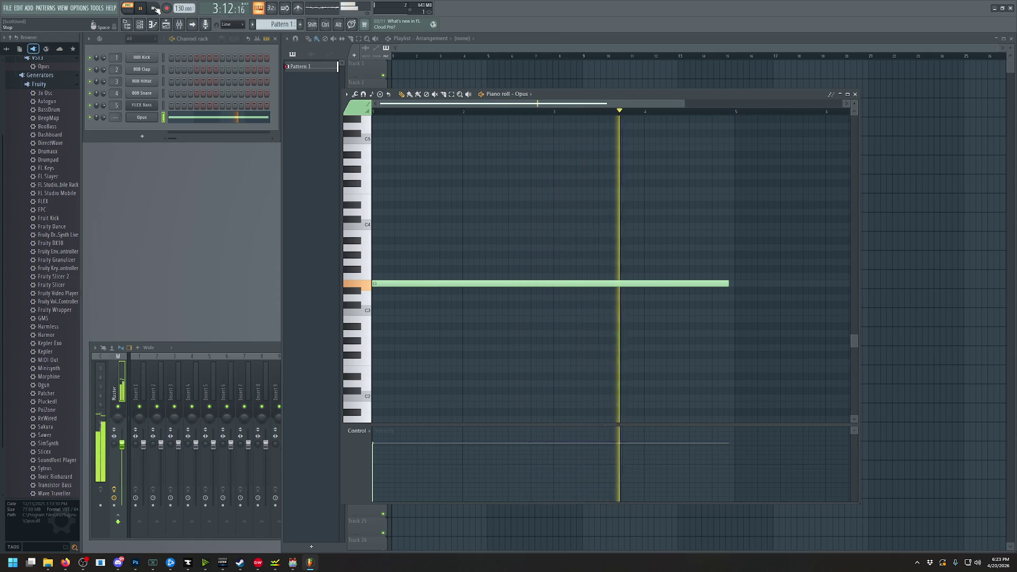
Stop playback, then delete the long E3 note and undo the deletion
{"action": "left_click", "coordinate": [154, 9]}
{"action": "scroll", "coordinate": [721, 264], "scroll_direction": "down", "scroll_amount": 2, "text": "ctrl"}
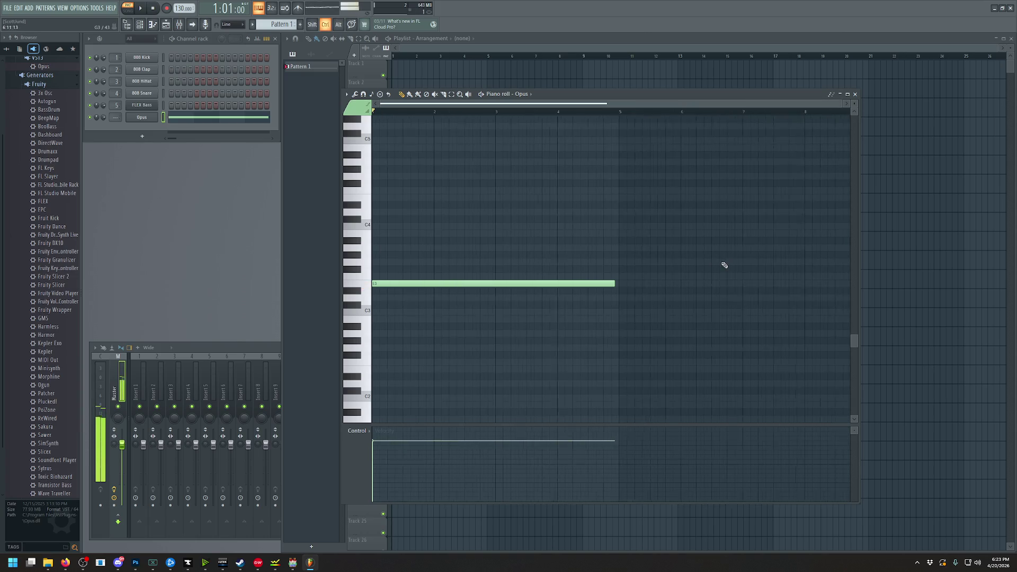
{"action": "mouse_move", "coordinate": [615, 283]}
{"action": "left_mouse_down"}
{"action": "mouse_move", "coordinate": [926, 286]}
{"action": "mouse_move", "coordinate": [686, 286]}
{"action": "mouse_move", "coordinate": [740, 284]}
{"action": "left_mouse_up"}
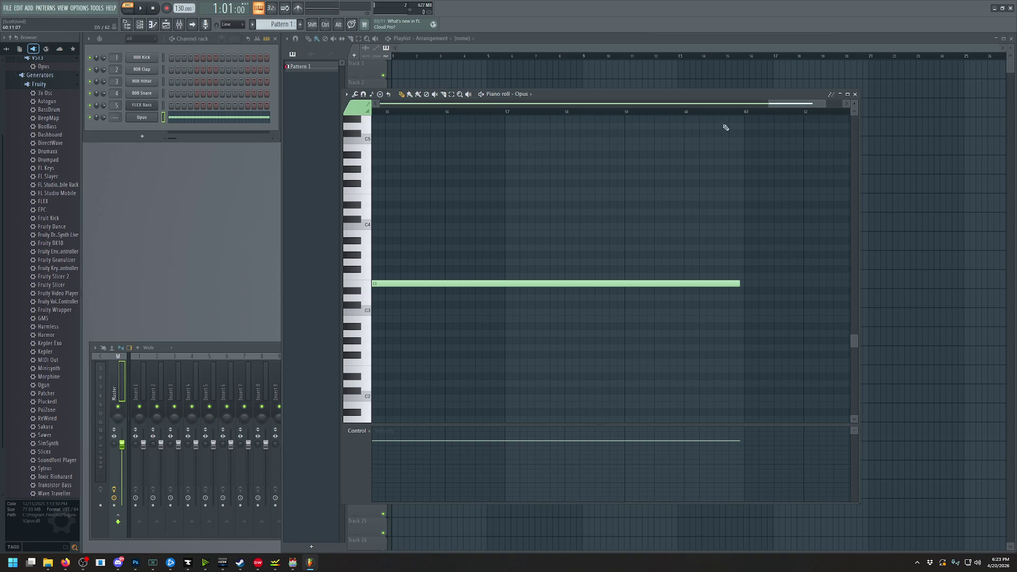
{"action": "right_click", "coordinate": [547, 283]}
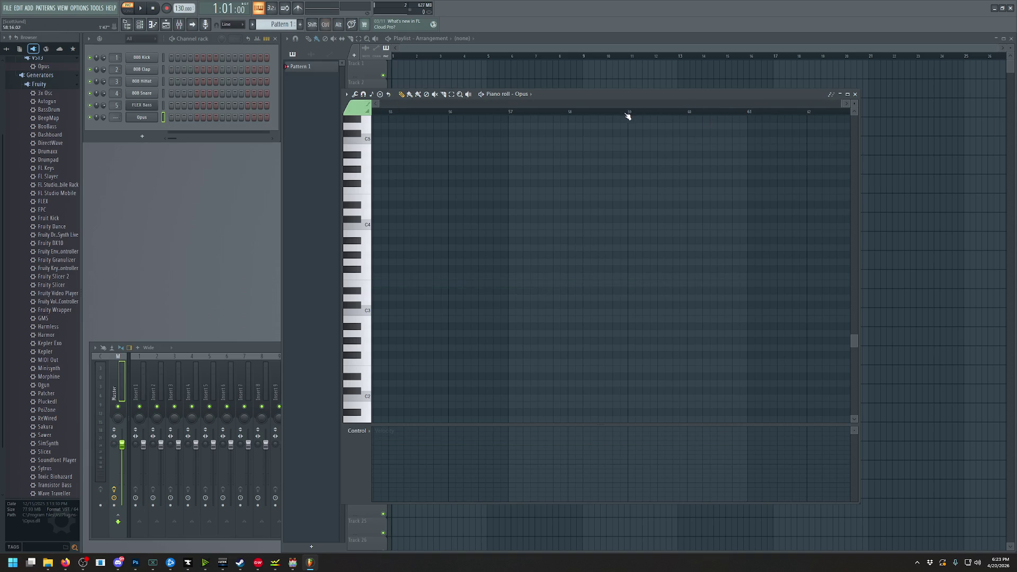
{"action": "key", "text": "ctrl+z"}
Replace it with a new long note at the pattern start, moved down to E3
{"action": "mouse_move", "coordinate": [791, 104]}
{"action": "left_mouse_down"}
{"action": "mouse_move", "coordinate": [598, 118]}
{"action": "mouse_move", "coordinate": [257, 166]}
{"action": "left_mouse_up"}
{"action": "right_click", "coordinate": [421, 284]}
{"action": "left_click", "coordinate": [382, 276]}
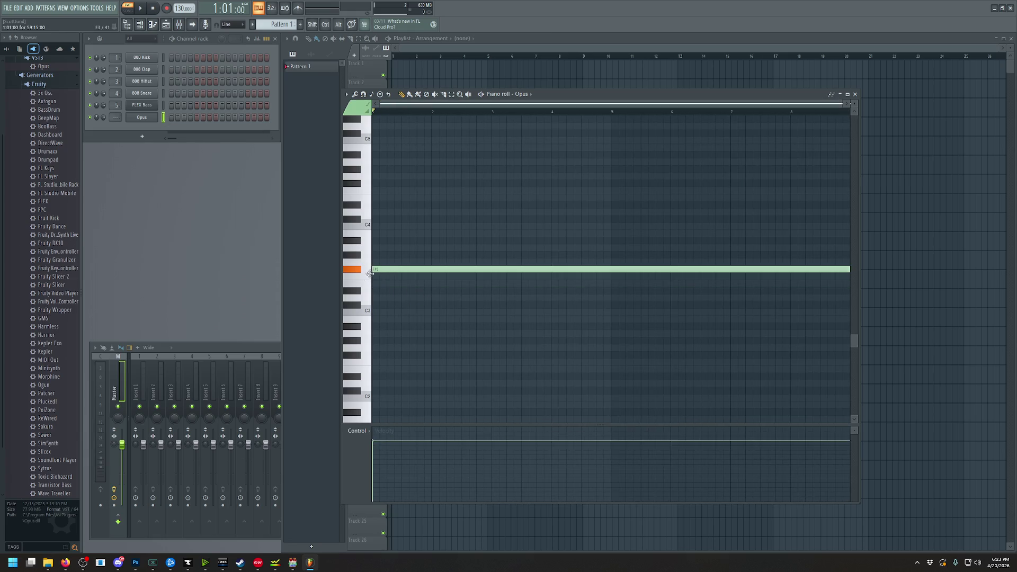
{"action": "left_click_drag", "start_coordinate": [358, 286], "coordinate": [359, 287]}
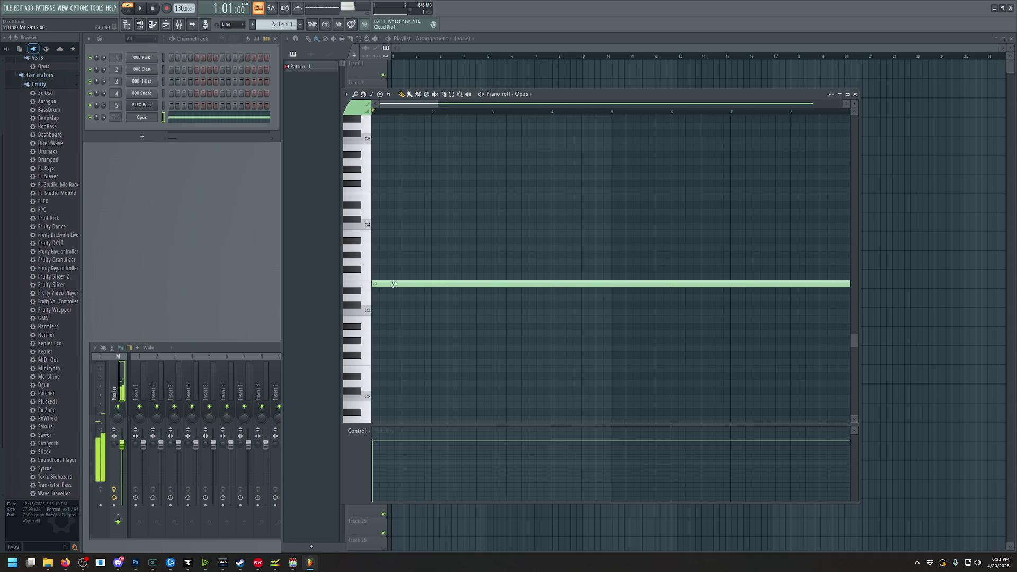
Stretch the E3 note to about ten bars, play it, and paint Pattern 1 on Track 1
{"action": "left_click_drag", "start_coordinate": [427, 109], "coordinate": [851, 127]}
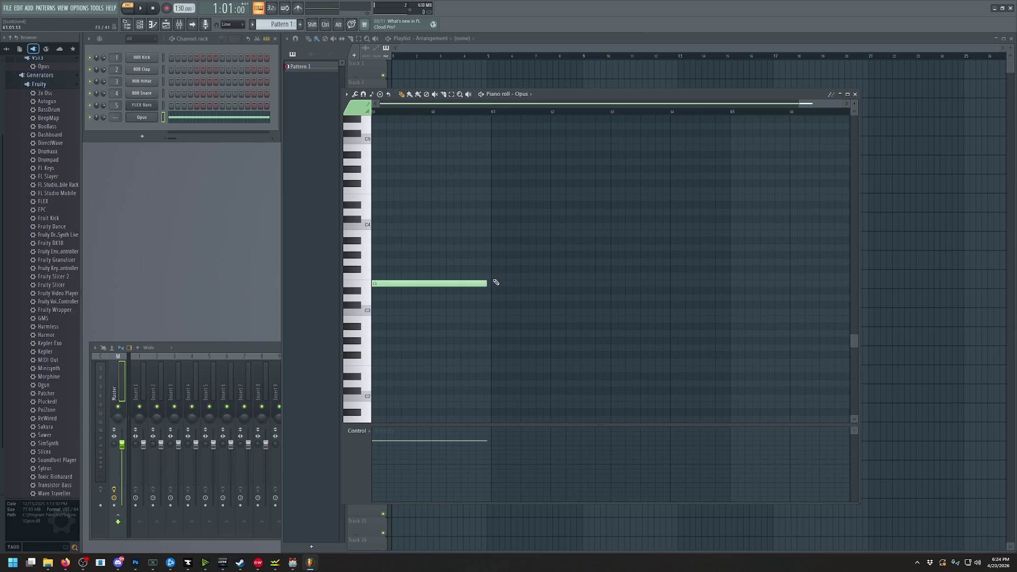
{"action": "scroll", "coordinate": [495, 284], "scroll_direction": "up", "scroll_amount": 2}
{"action": "scroll", "coordinate": [622, 287], "scroll_direction": "up", "scroll_amount": 3}
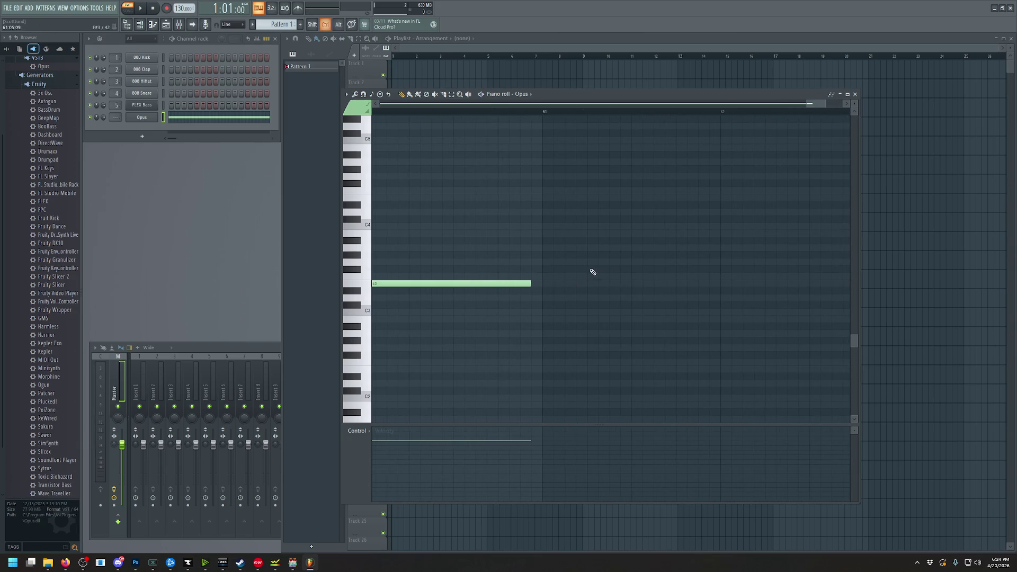
{"action": "left_click_drag", "start_coordinate": [533, 285], "coordinate": [543, 285]}
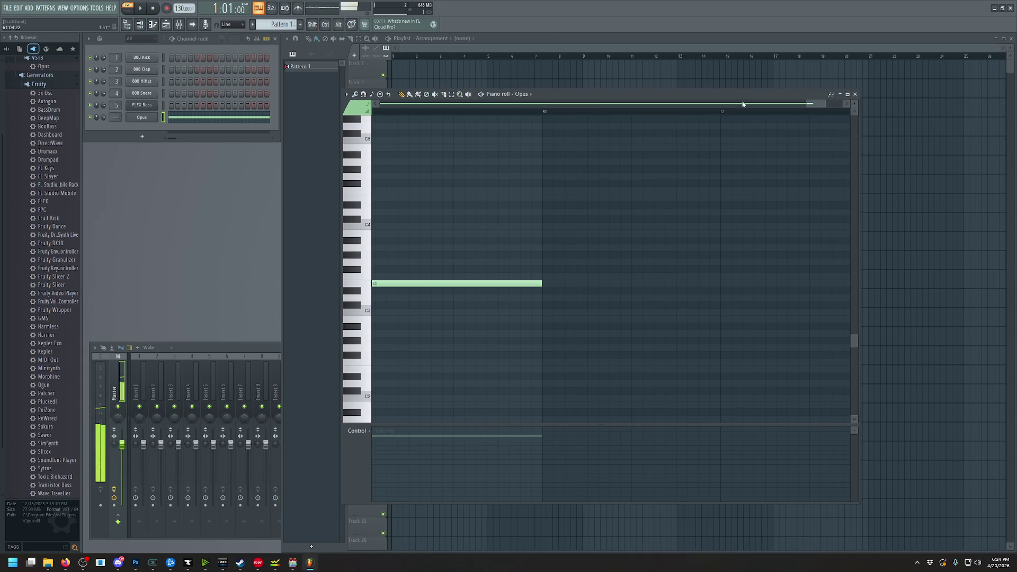
{"action": "left_click_drag", "start_coordinate": [808, 104], "coordinate": [333, 105]}
{"action": "scroll", "coordinate": [456, 241], "scroll_direction": "down", "scroll_amount": 4}
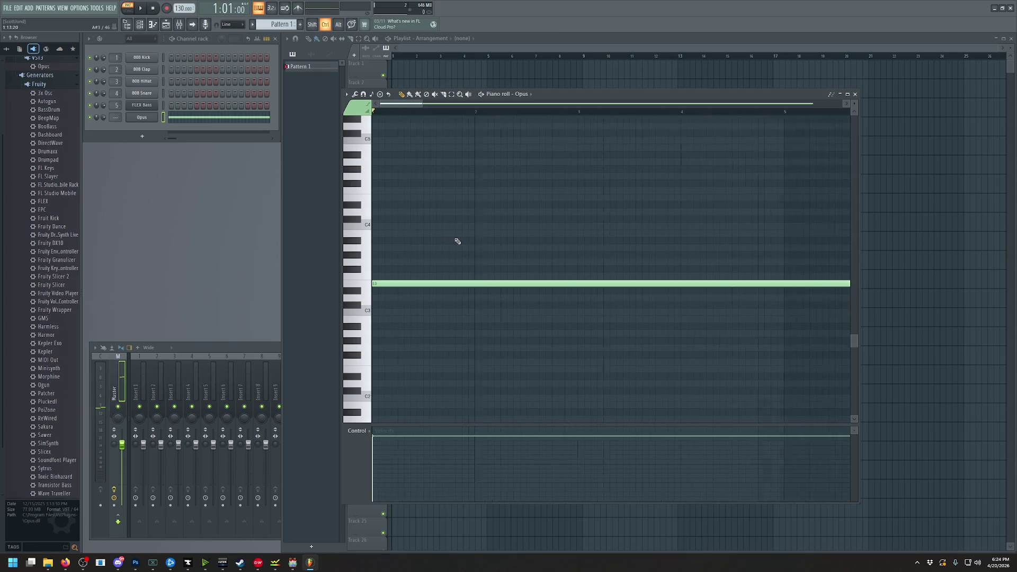
{"action": "key", "text": "space"}
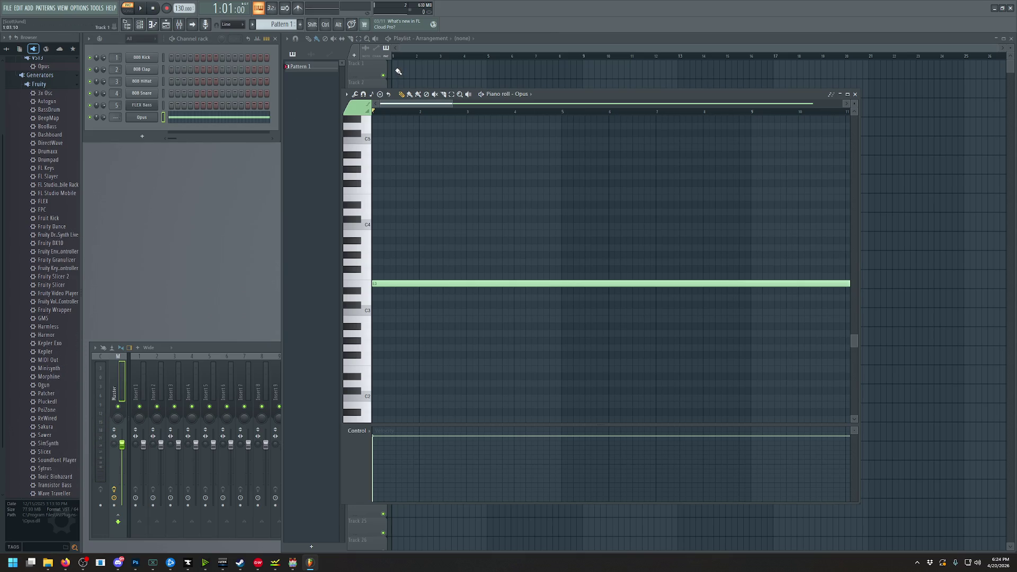
{"action": "left_click", "coordinate": [398, 71]}
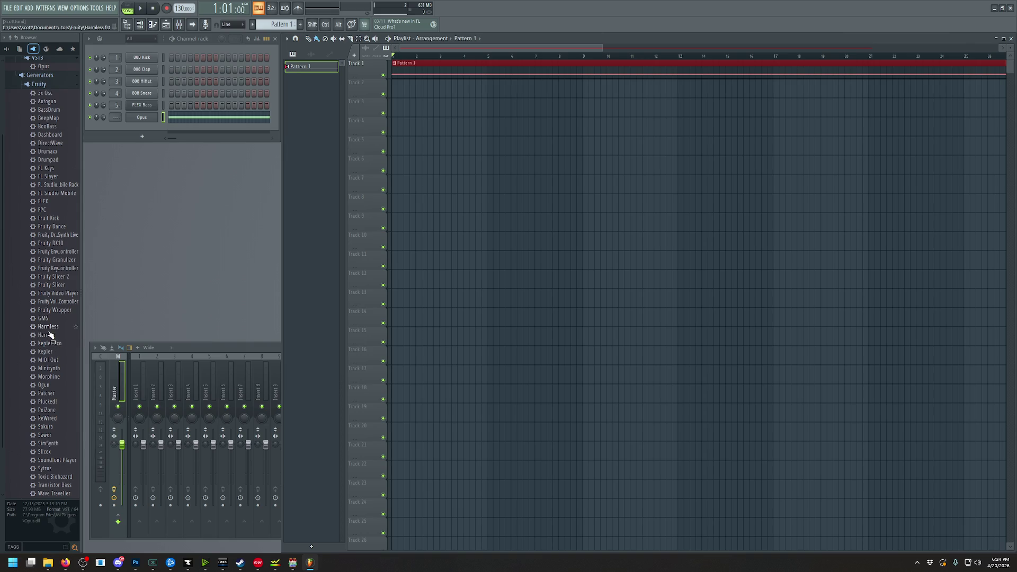
Drag Opus onto the channel rack and view its wrapper settings, MIDI input port 10
{"action": "scroll", "coordinate": [49, 335], "scroll_direction": "up", "scroll_amount": 3}
{"action": "left_click_drag", "start_coordinate": [46, 135], "coordinate": [165, 128]}
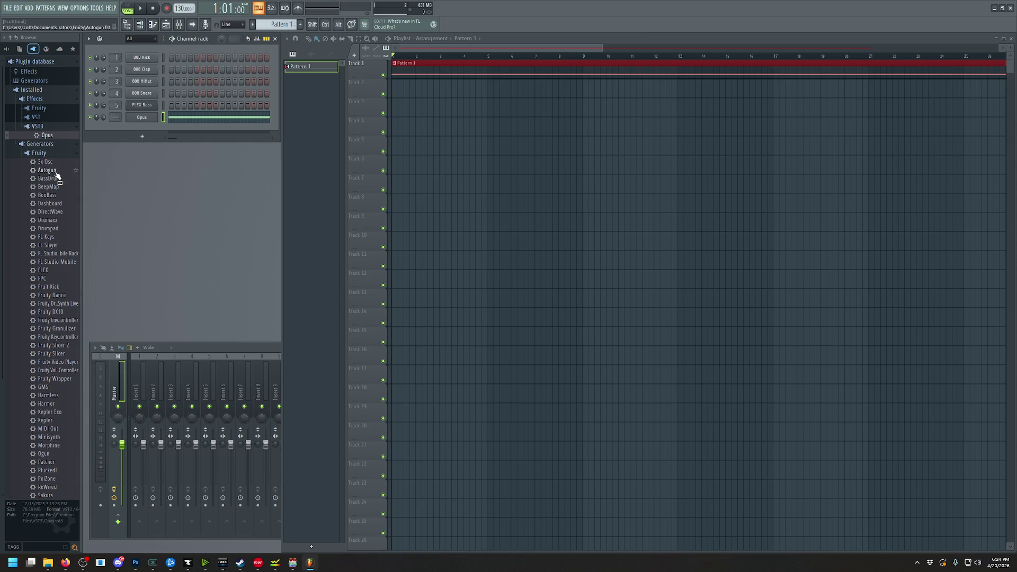
{"action": "mouse_move", "coordinate": [47, 137]}
{"action": "left_mouse_down"}
{"action": "mouse_move", "coordinate": [147, 136]}
{"action": "mouse_move", "coordinate": [149, 121]}
{"action": "left_mouse_up"}
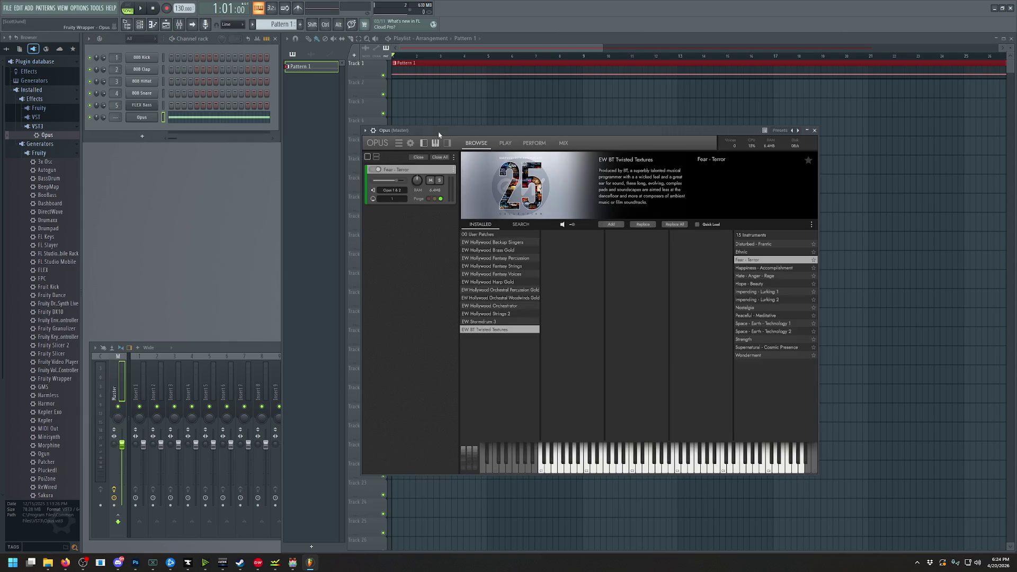
{"action": "left_click", "coordinate": [389, 144]}
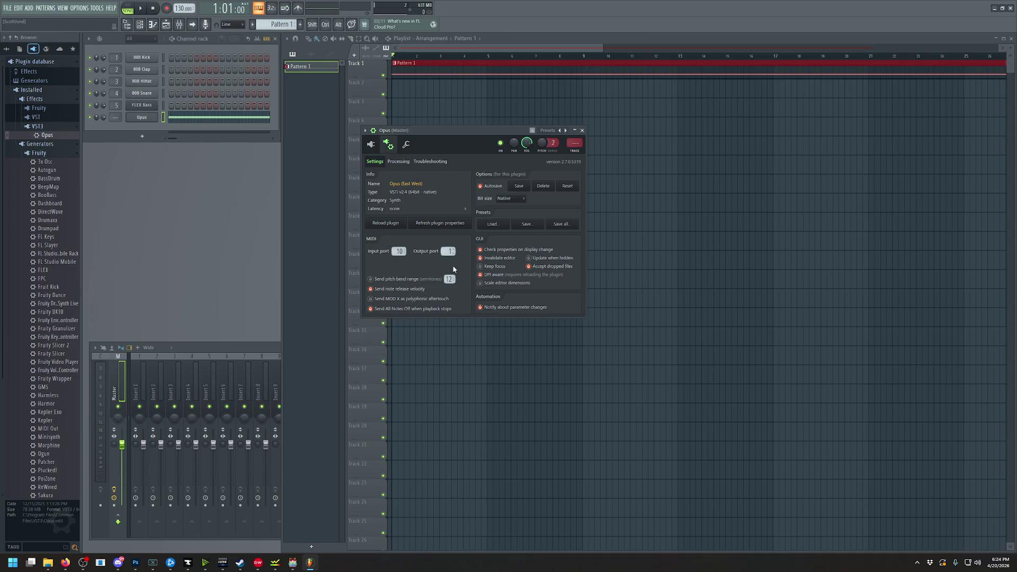
Add a MIDI Out channel via the ADD menu and move its settings window aside
{"action": "left_click", "coordinate": [43, 9]}
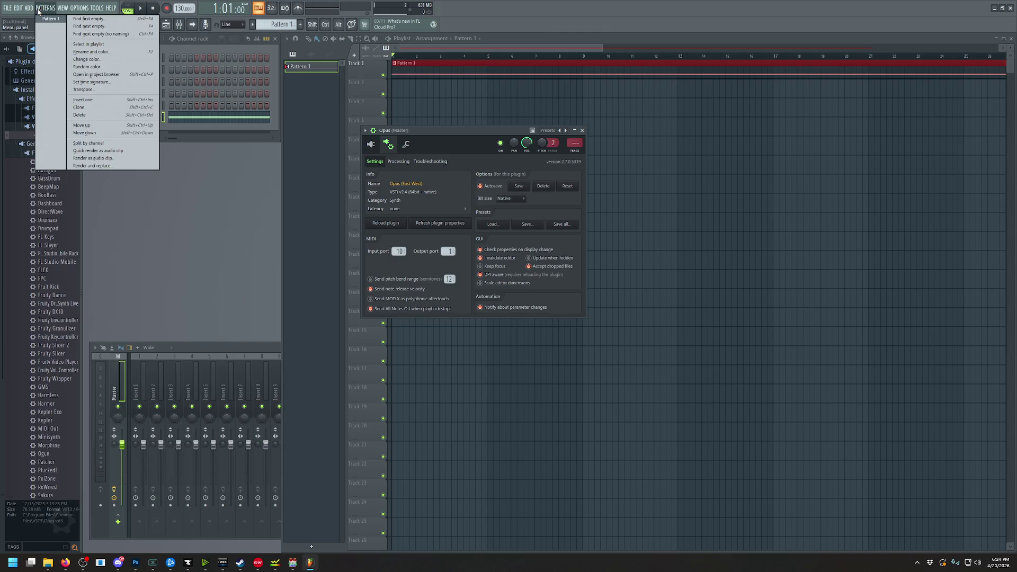
{"action": "left_click", "coordinate": [76, 163]}
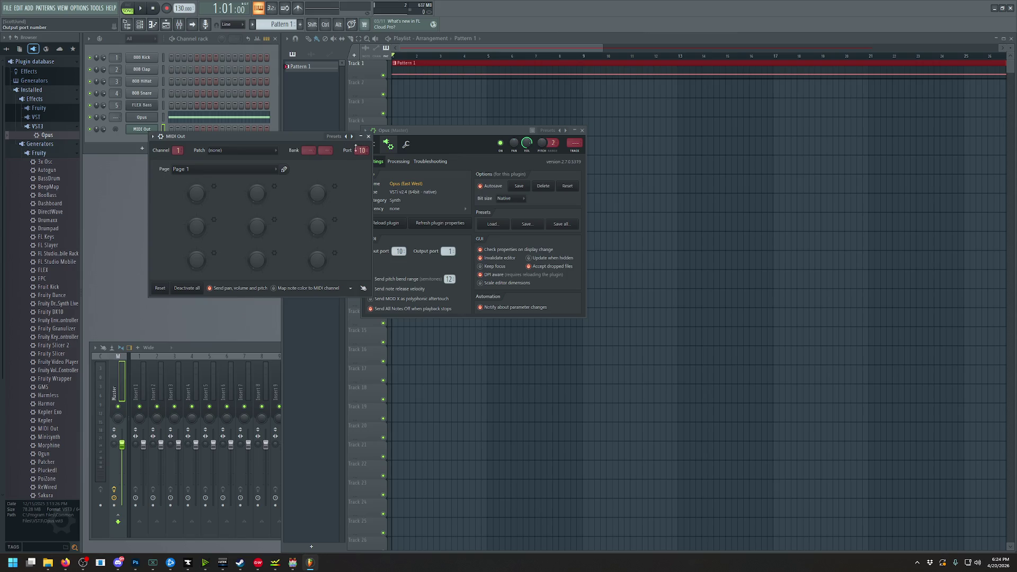
{"action": "left_click_drag", "start_coordinate": [297, 135], "coordinate": [507, 220]}
{"action": "right_click", "coordinate": [154, 131]}
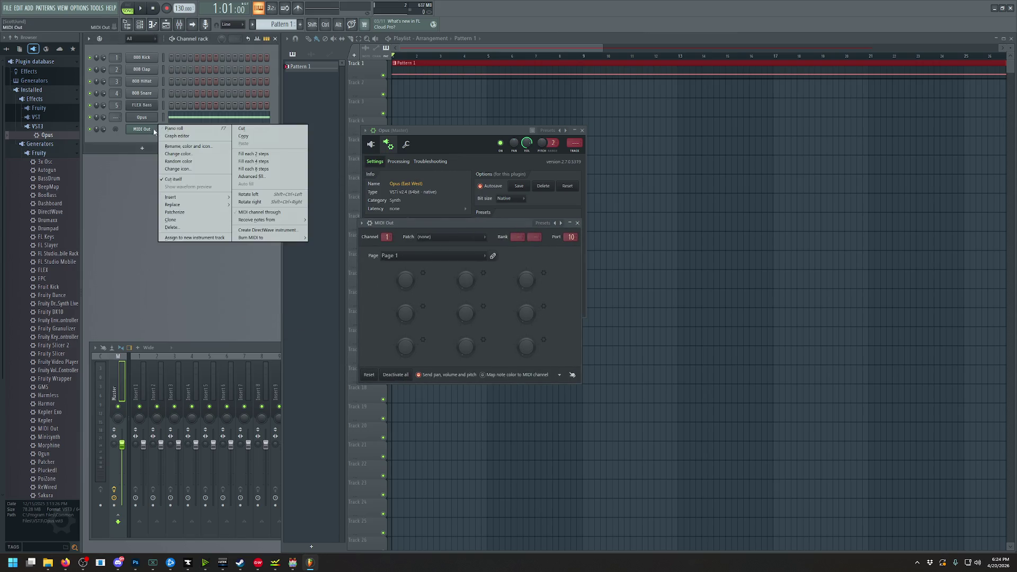
{"action": "left_click", "coordinate": [174, 128]}
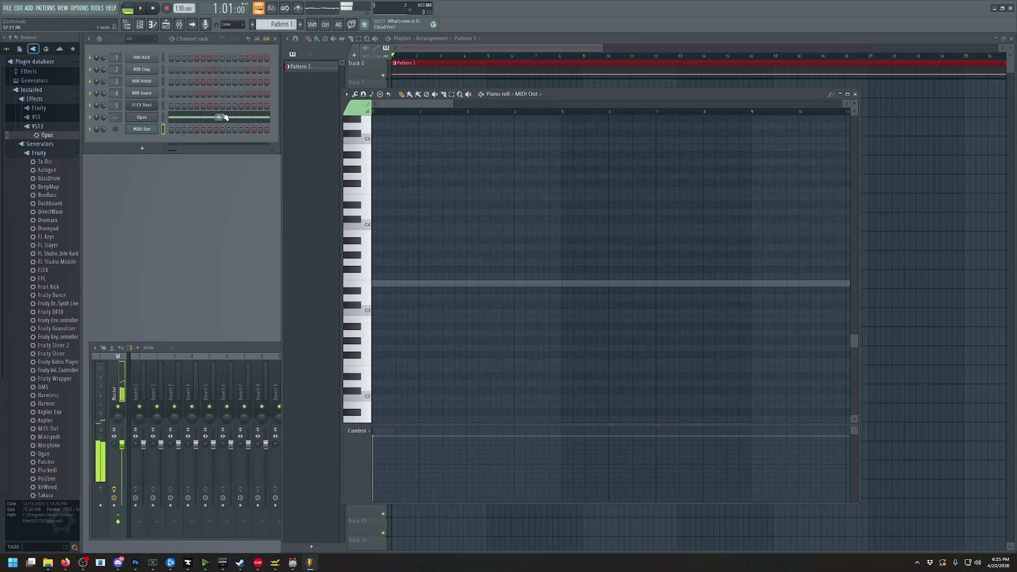
{"action": "key", "text": "F7"}
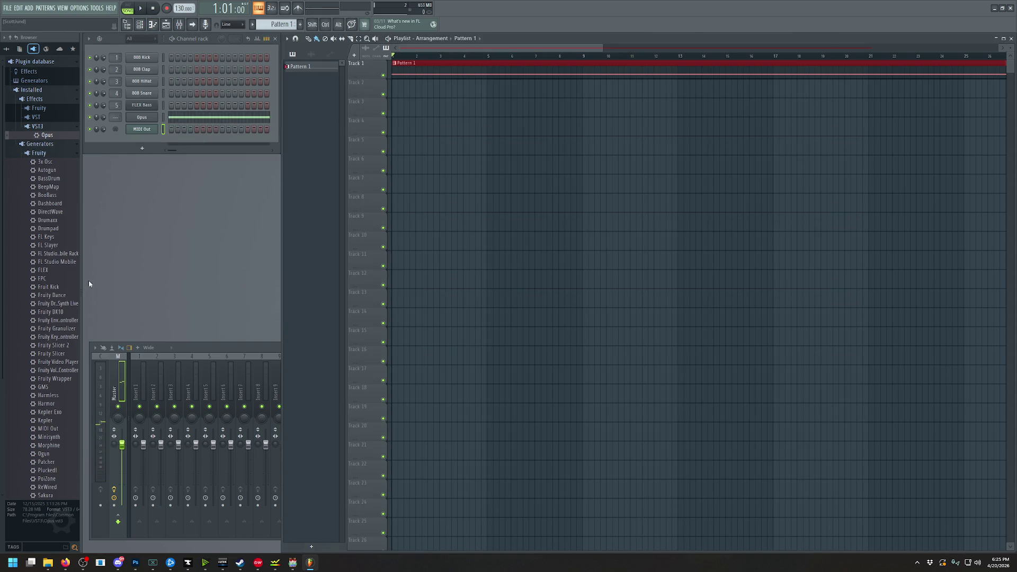
Add MIDI Out #2 on channel 2, port 10, and bring the Opus window back
{"action": "left_click", "coordinate": [29, 8]}
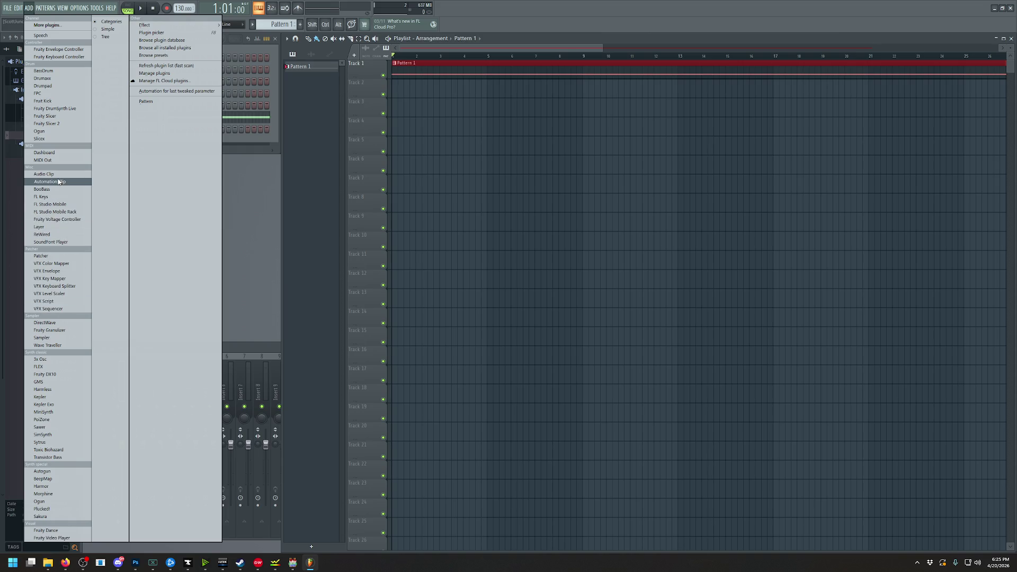
{"action": "left_click", "coordinate": [60, 160]}
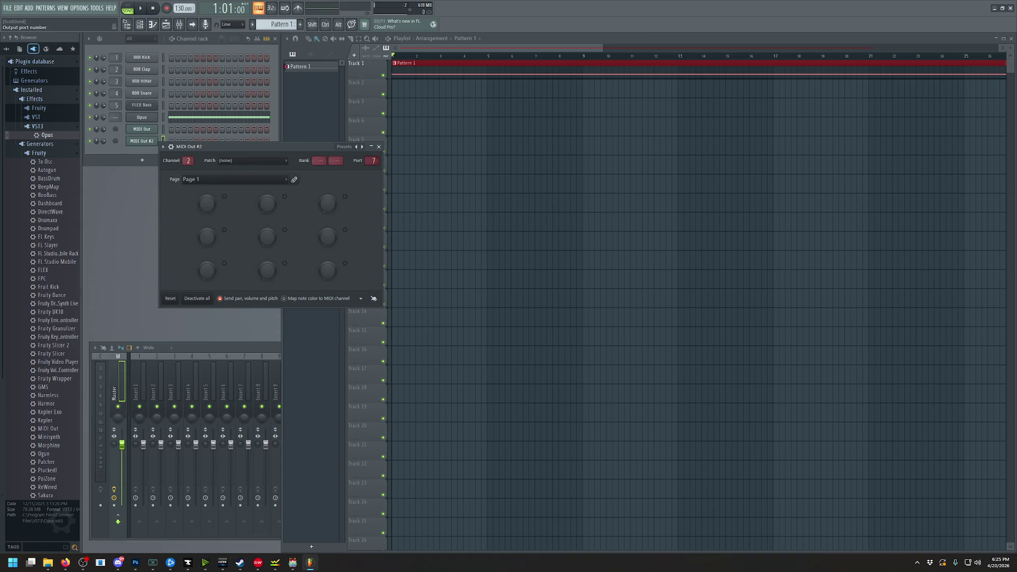
{"action": "left_click", "coordinate": [144, 117]}
{"action": "left_click", "coordinate": [390, 144]}
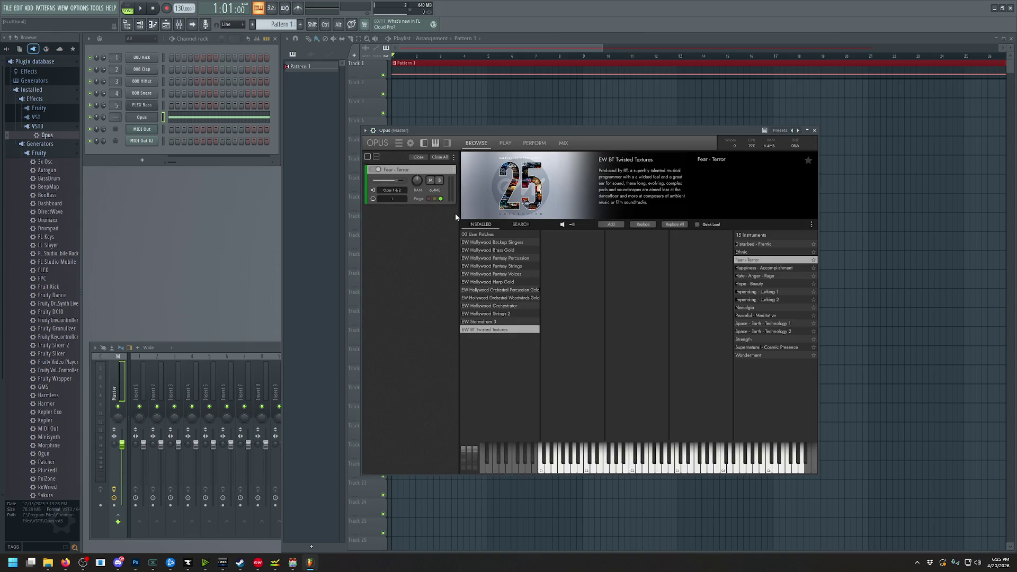
Preview the EW Stormdrum 3 Big Drums Dead The Beast FX Rolls and Remo NSL Tubano 12in
{"action": "left_click", "coordinate": [500, 322]}
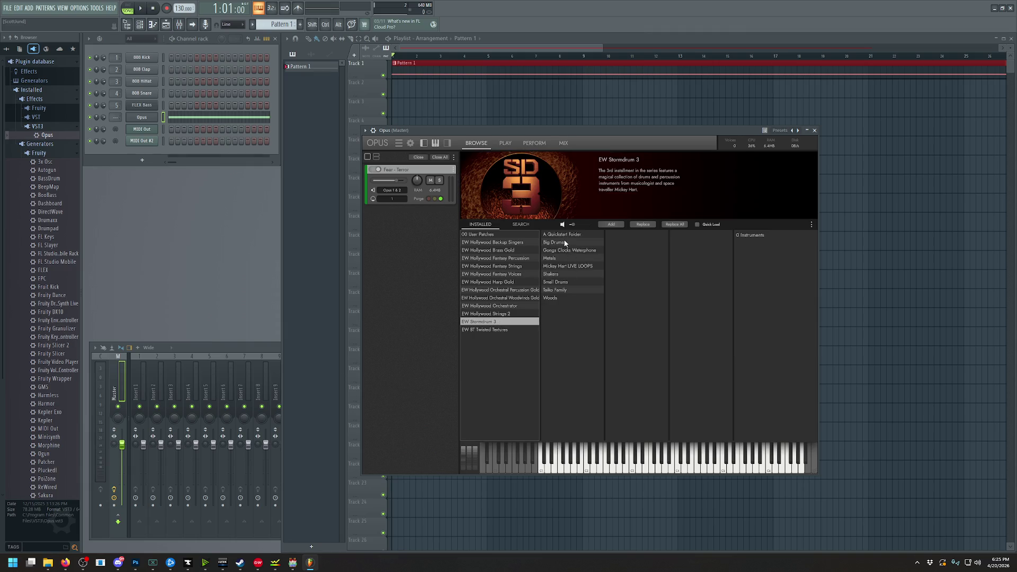
{"action": "left_click", "coordinate": [566, 246]}
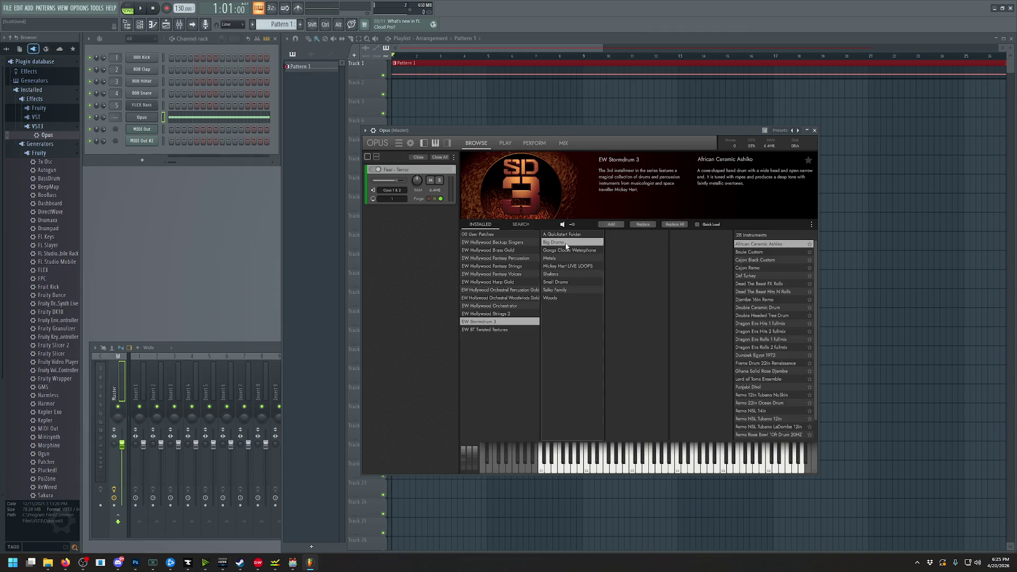
{"action": "left_click", "coordinate": [755, 293]}
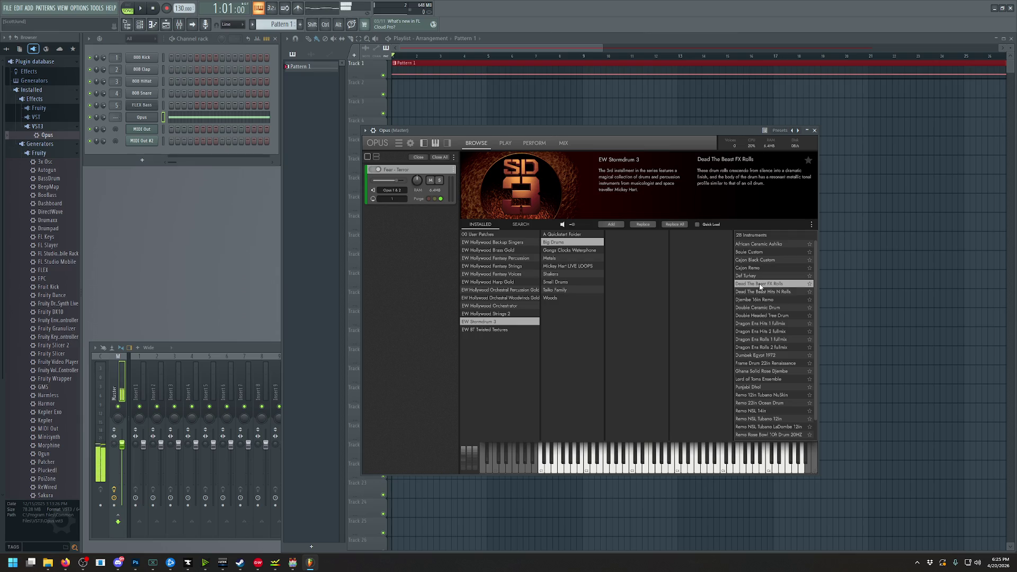
{"action": "scroll", "coordinate": [767, 324], "scroll_direction": "down", "scroll_amount": 2}
{"action": "left_click", "coordinate": [767, 397]}
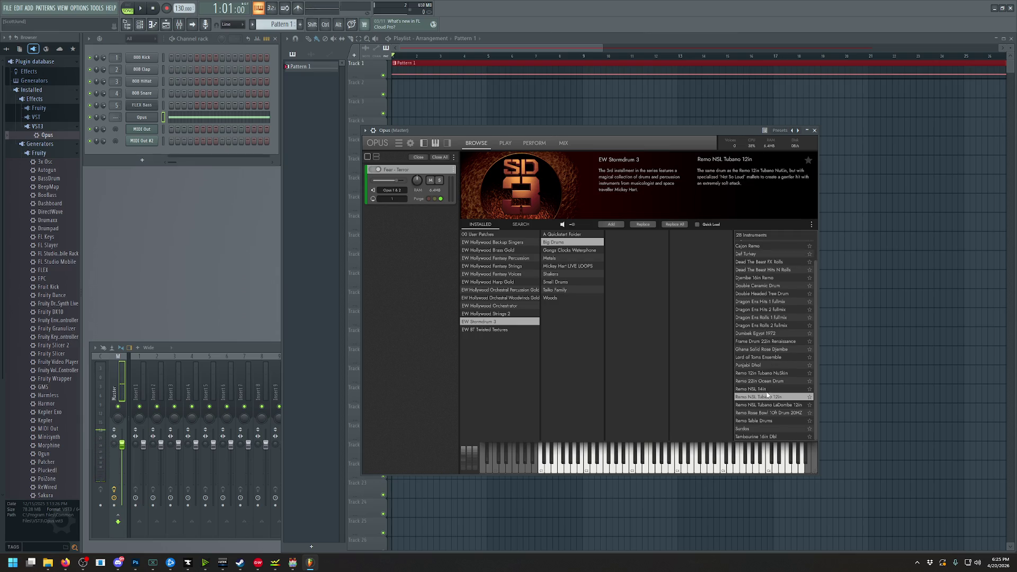
Audition Metals instruments: Mongolian Chimes, Japanese Bells, Gongs in Water and Ice Bells
{"action": "left_click", "coordinate": [575, 258]}
{"action": "scroll", "coordinate": [769, 328], "scroll_direction": "down", "scroll_amount": 3}
{"action": "left_click", "coordinate": [763, 366]}
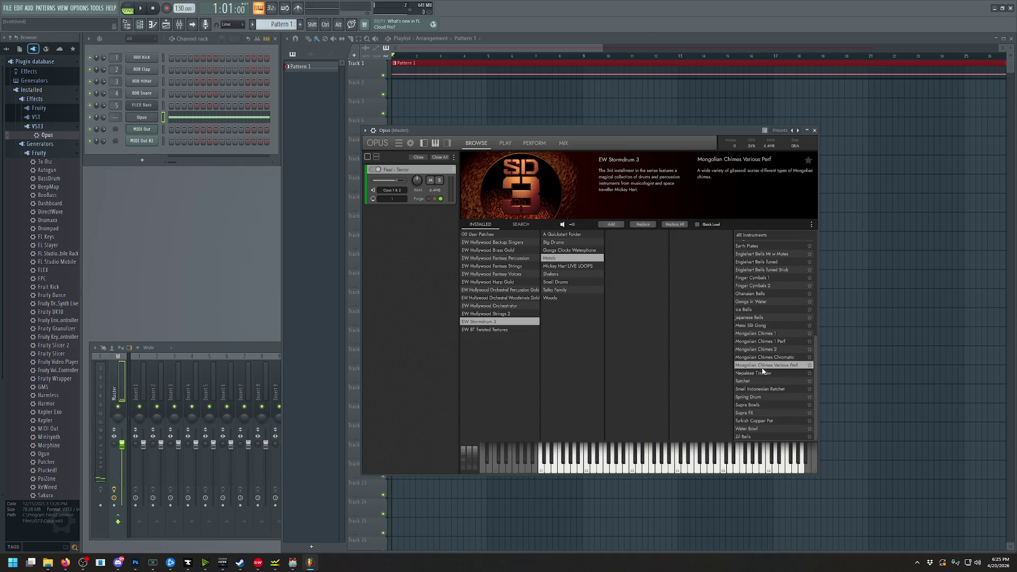
{"action": "left_click", "coordinate": [751, 318]}
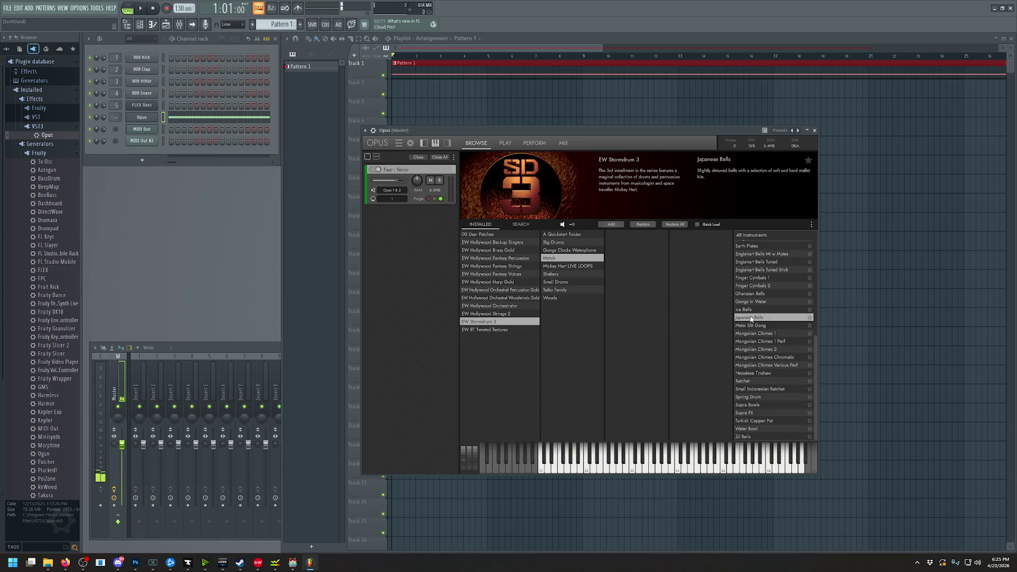
{"action": "left_click", "coordinate": [757, 303]}
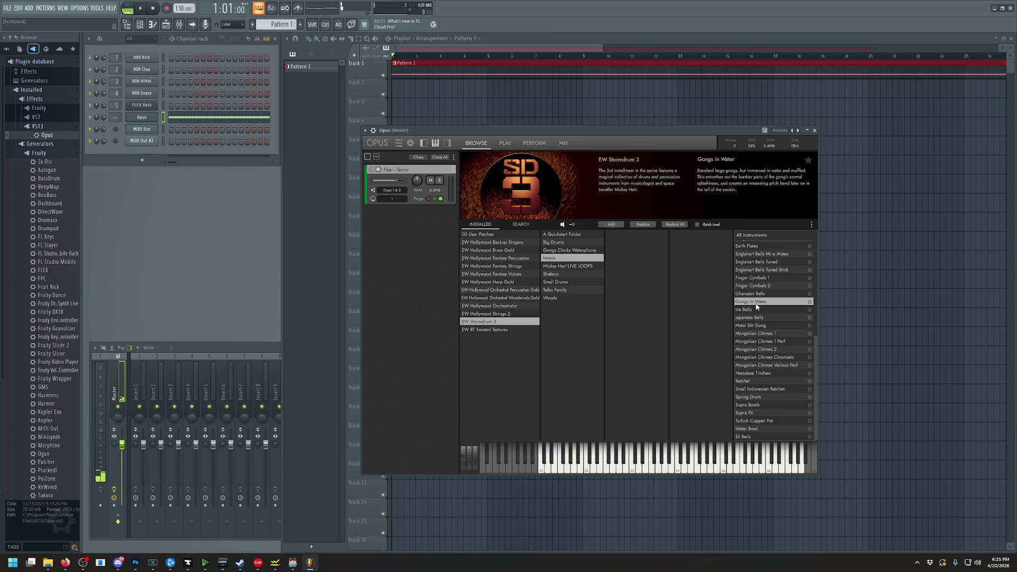
{"action": "left_click", "coordinate": [752, 311]}
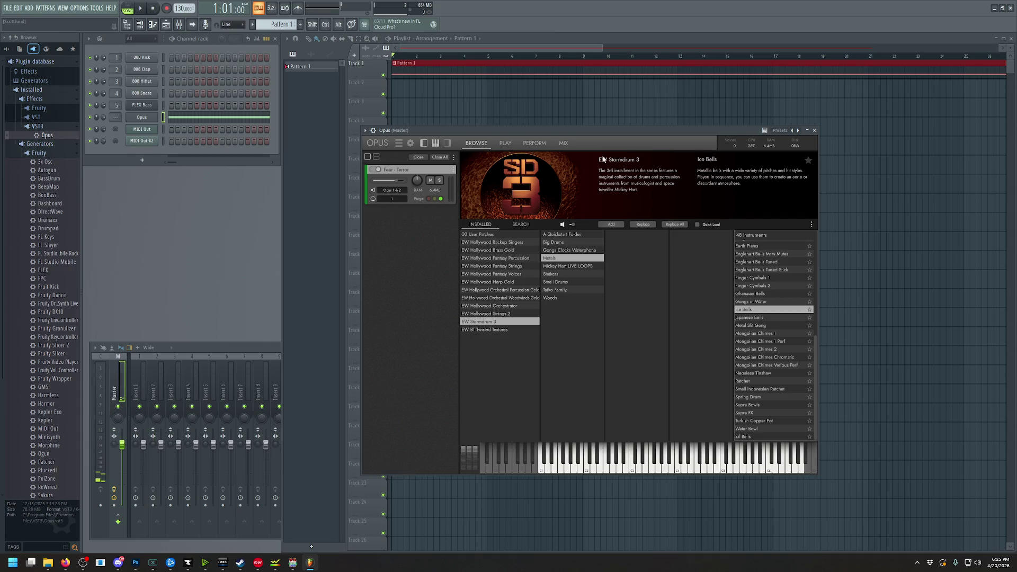
{"action": "left_click", "coordinate": [644, 464]}
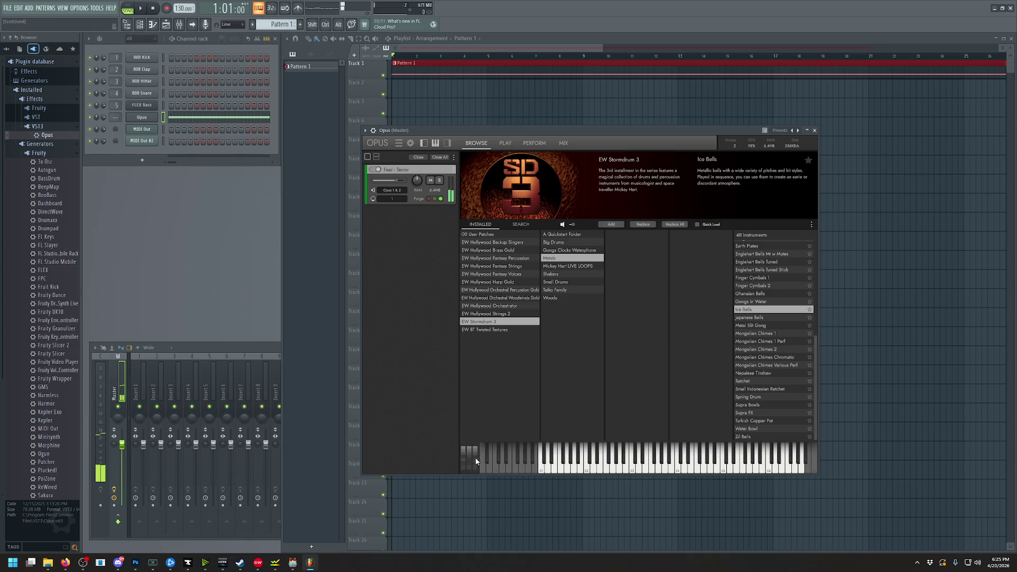
{"action": "left_click", "coordinate": [718, 463]}
Audition Water Bowl on several notes, then load Supra FX into the Opus slot
{"action": "left_click", "coordinate": [755, 430]}
{"action": "left_click", "coordinate": [607, 469]}
{"action": "left_click", "coordinate": [658, 461]}
{"action": "left_click", "coordinate": [711, 468]}
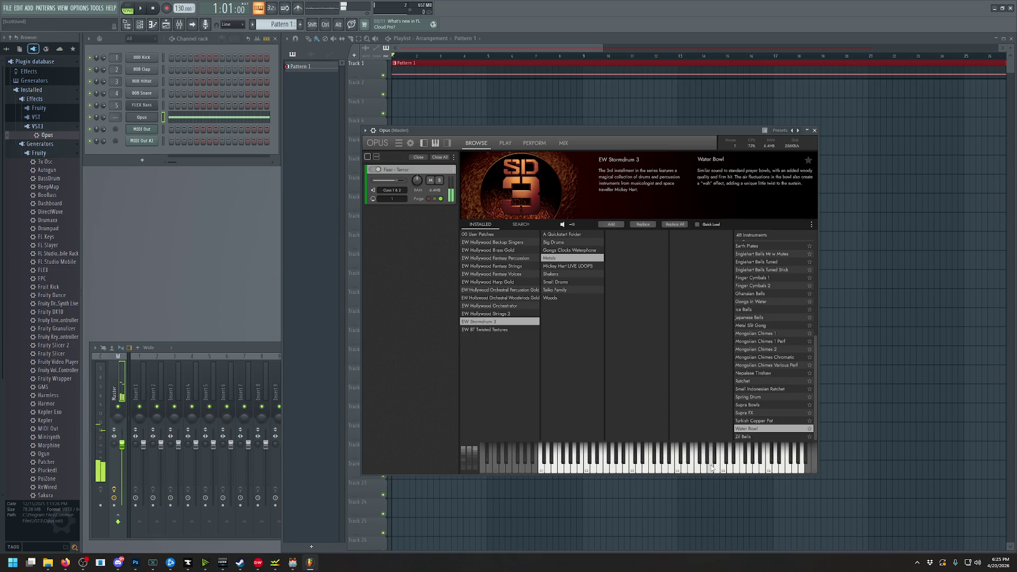
{"action": "left_click", "coordinate": [725, 462]}
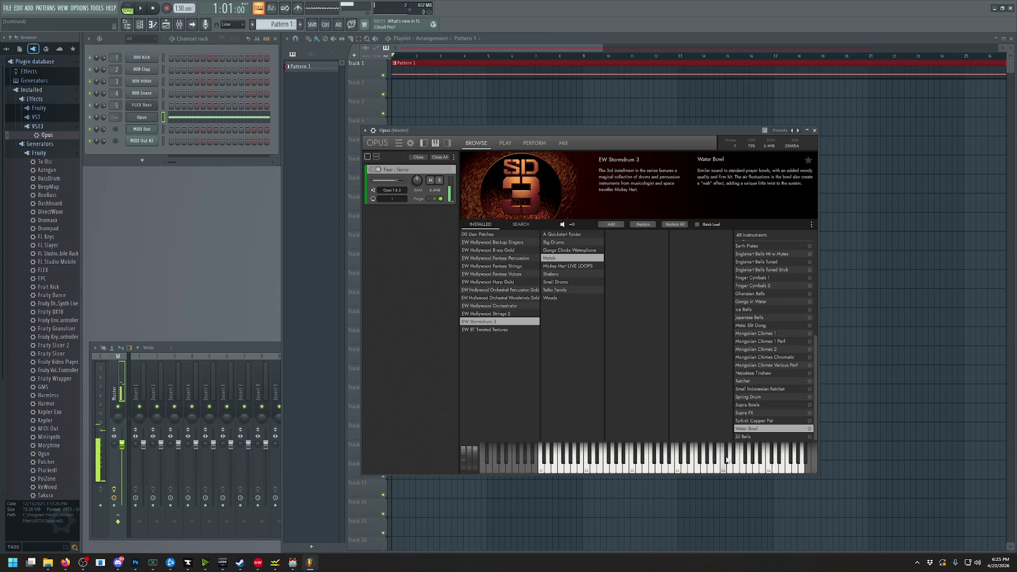
{"action": "left_click", "coordinate": [757, 413]}
{"action": "double_click", "coordinate": [751, 415]}
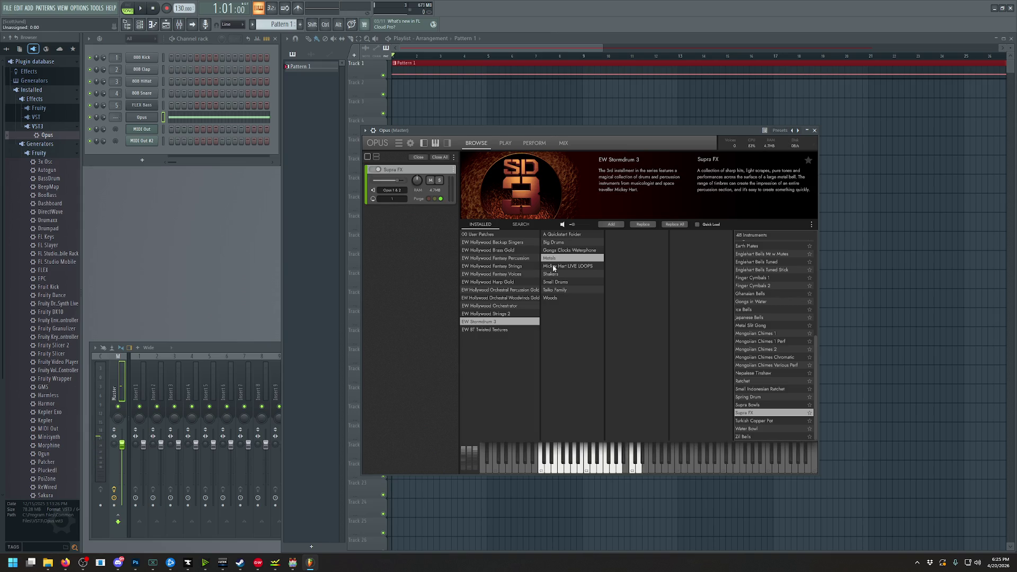
Undo the last change and reload Fear - Terror from EW BT Twisted Textures
{"action": "left_click", "coordinate": [18, 8]}
{"action": "left_click", "coordinate": [27, 20]}
{"action": "left_click", "coordinate": [502, 331]}
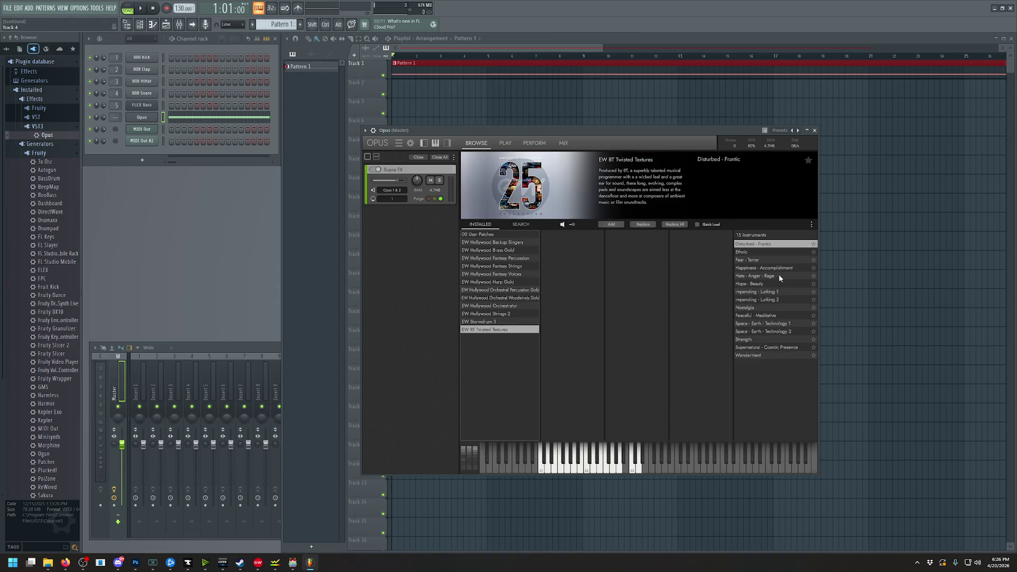
{"action": "left_click", "coordinate": [757, 260]}
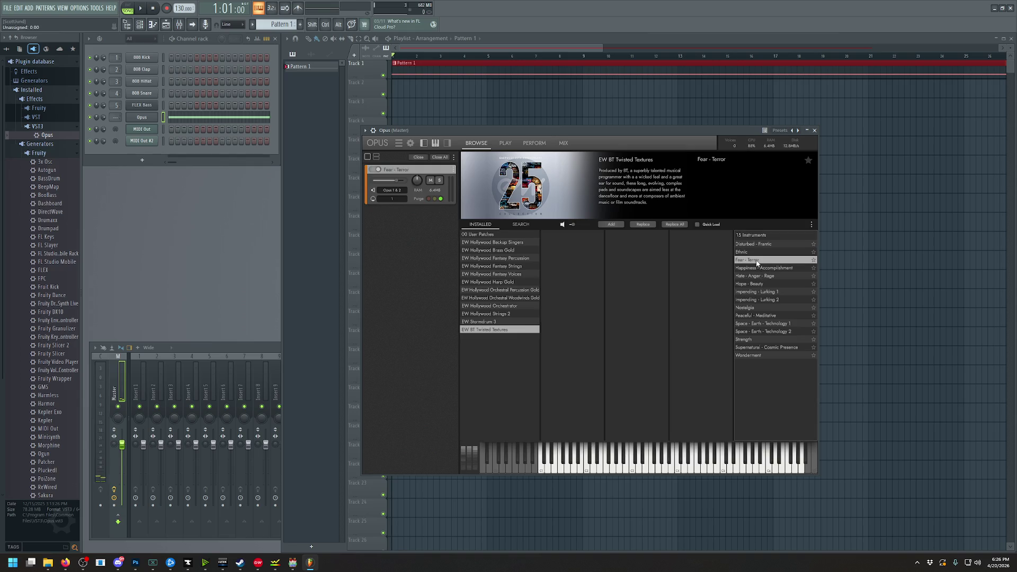
Add Brass Bowls Tibet from Stormdrum 3 Metals as a second Opus instrument
{"action": "left_click", "coordinate": [501, 323]}
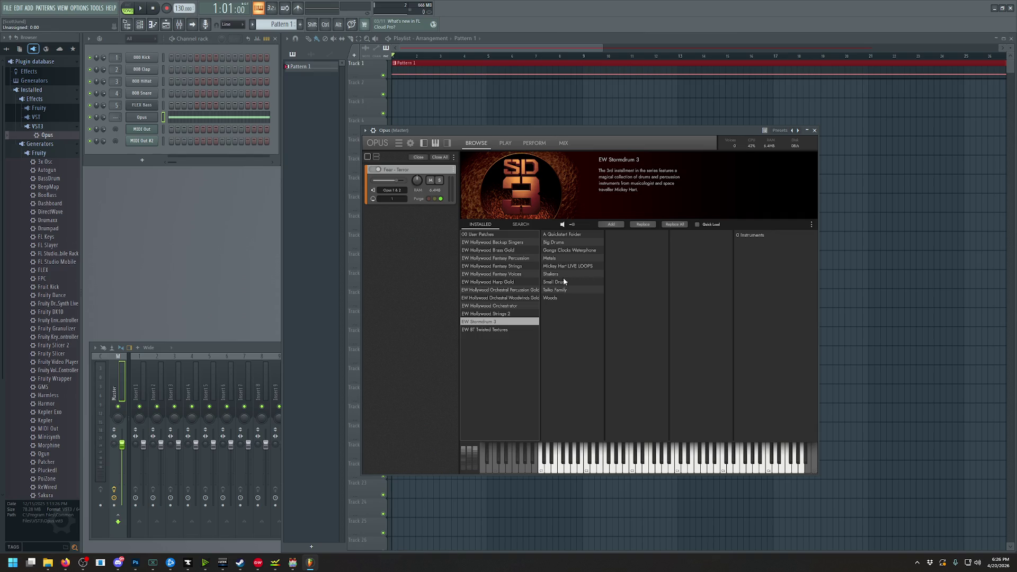
{"action": "left_click", "coordinate": [565, 260]}
{"action": "left_click_drag", "start_coordinate": [754, 286], "coordinate": [434, 252]}
Swap the Brass Bowls Tibet slot to CengCeng and audition a few notes
{"action": "double_click", "coordinate": [429, 212]}
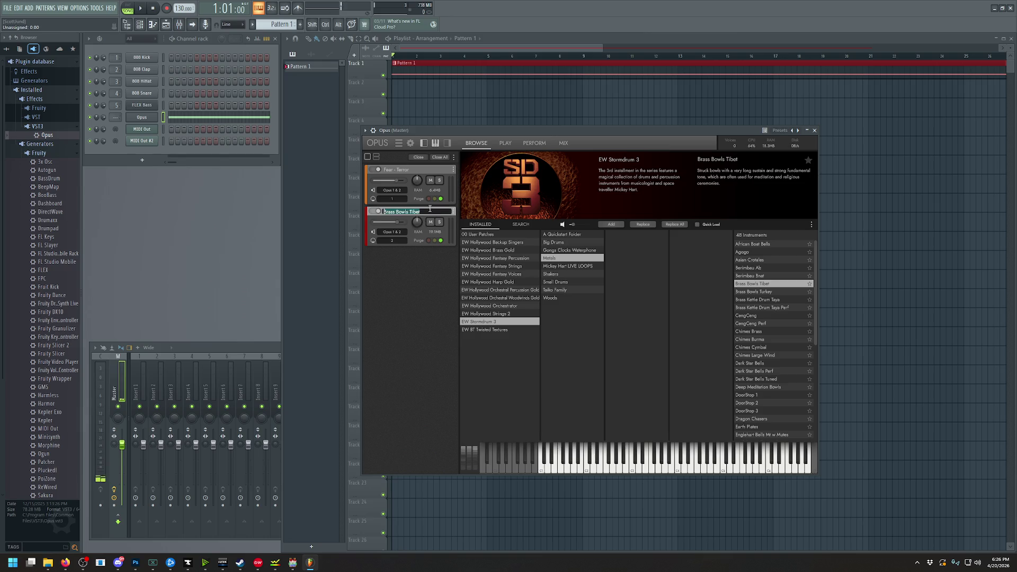
{"action": "left_click", "coordinate": [454, 214]}
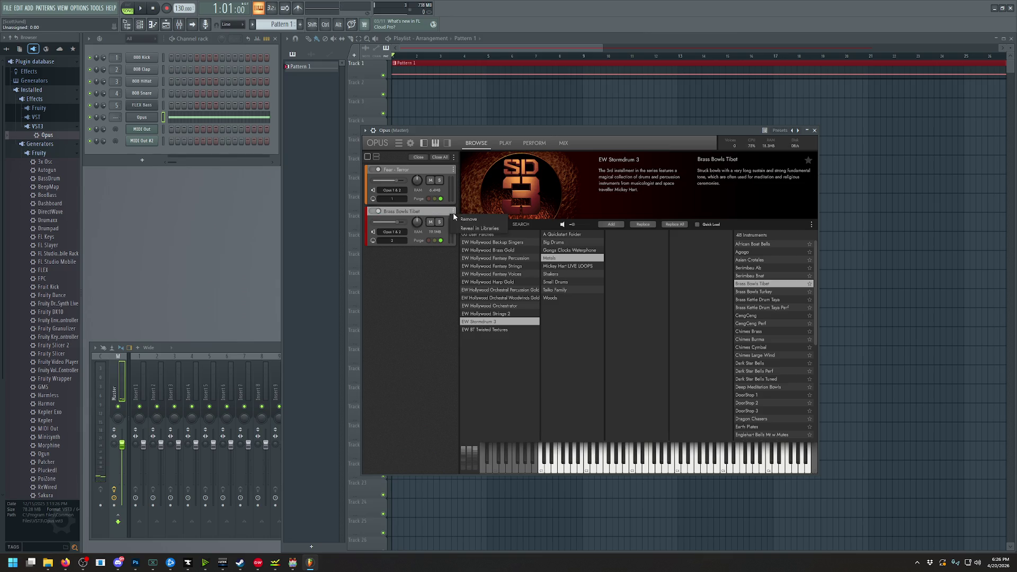
{"action": "left_click", "coordinate": [752, 325]}
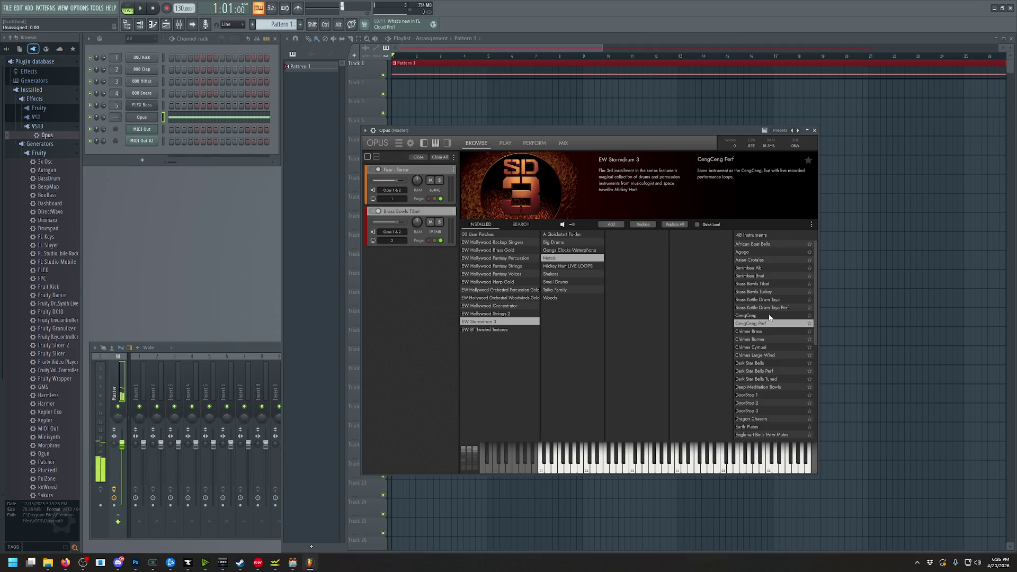
{"action": "left_click", "coordinate": [769, 316]}
{"action": "left_click", "coordinate": [655, 454]}
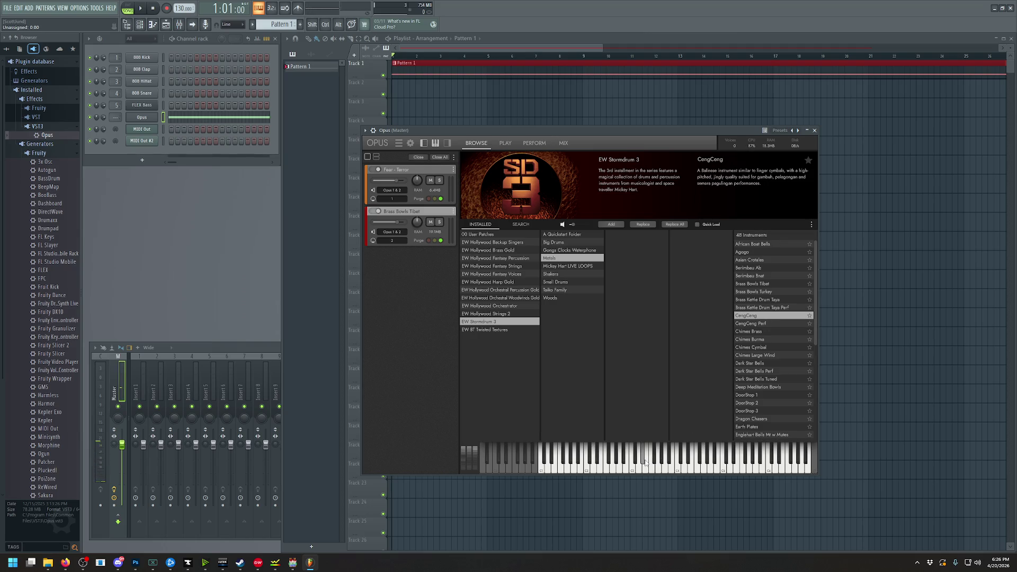
{"action": "left_click", "coordinate": [654, 469]}
{"action": "left_click", "coordinate": [592, 466]}
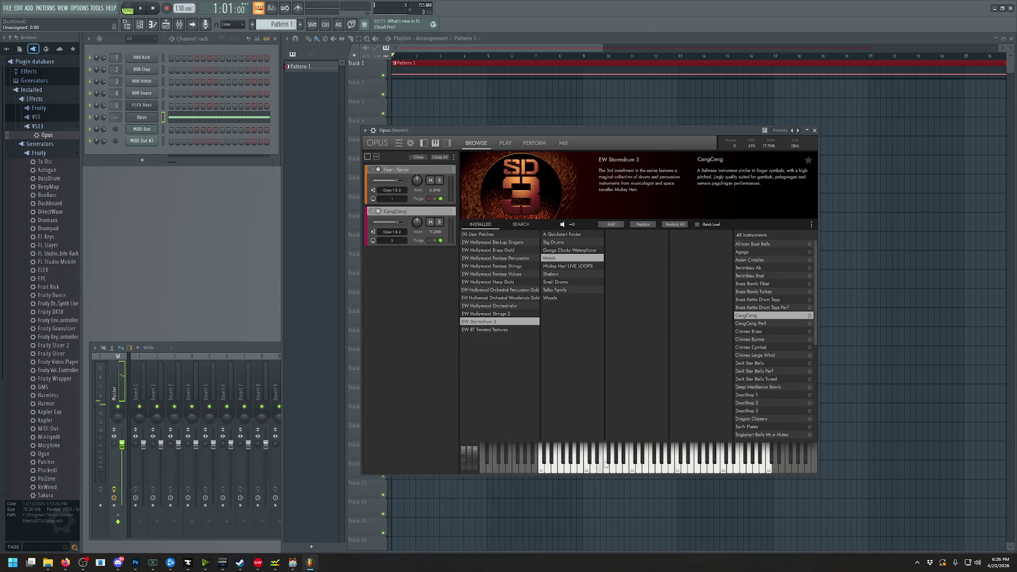
Switch the second slot to Dark Star Bells, audition it, and return to the playlist
{"action": "left_click", "coordinate": [759, 363]}
{"action": "left_click", "coordinate": [673, 470]}
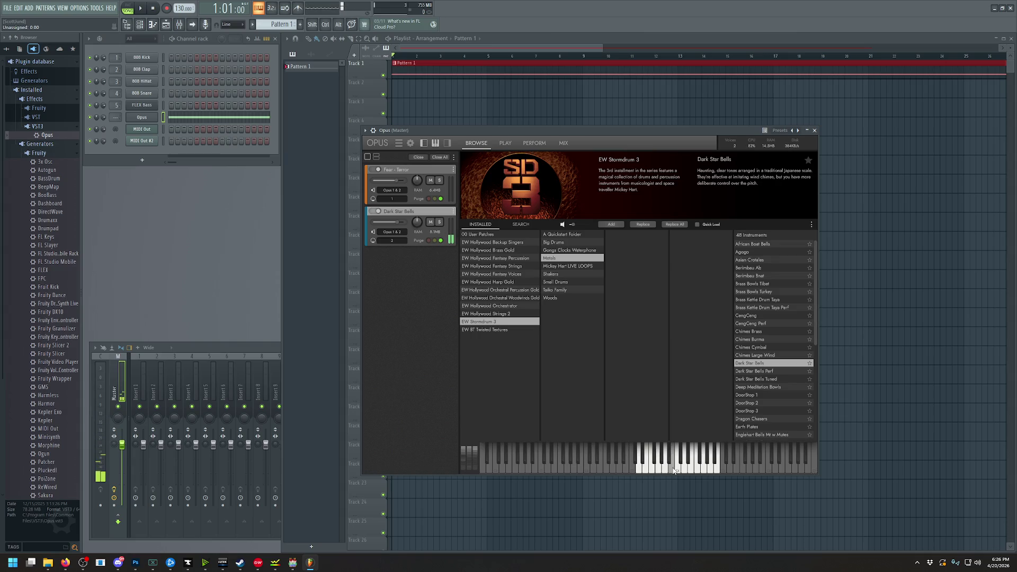
{"action": "left_click", "coordinate": [698, 470]}
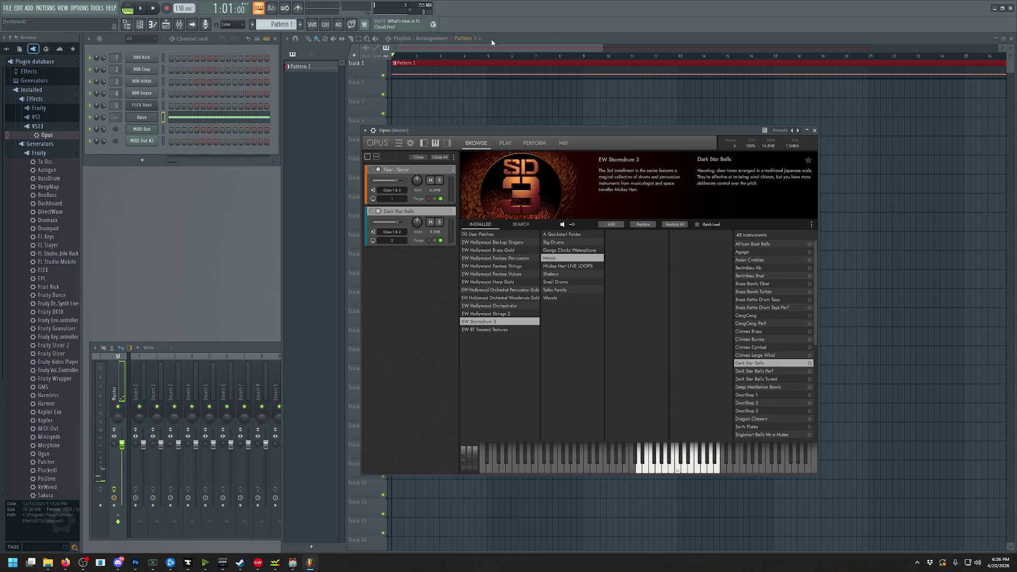
{"action": "left_click", "coordinate": [508, 40]}
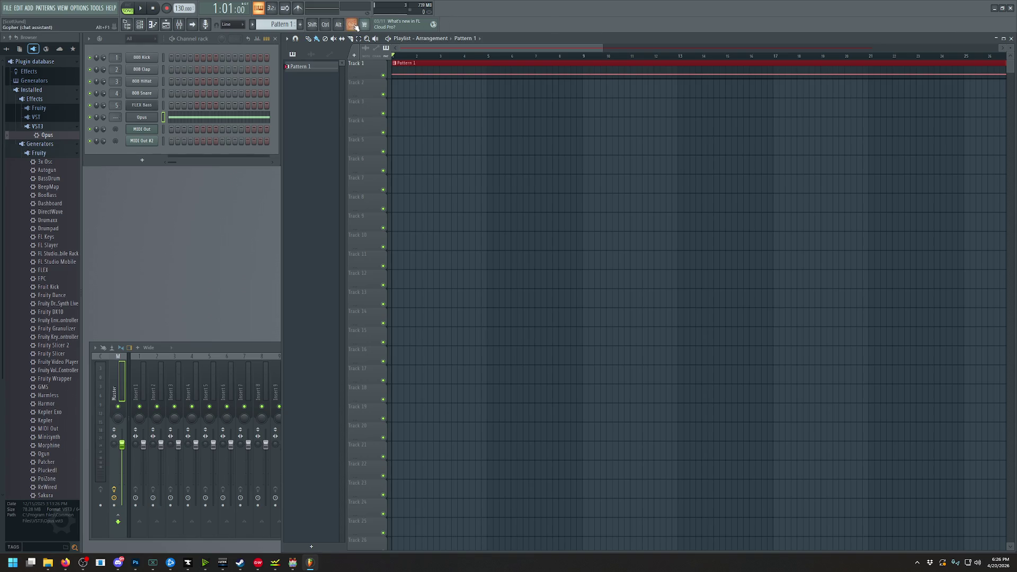
Create Pattern 2 and place it on Track 2 at bar 1
{"action": "left_click", "coordinate": [300, 25]}
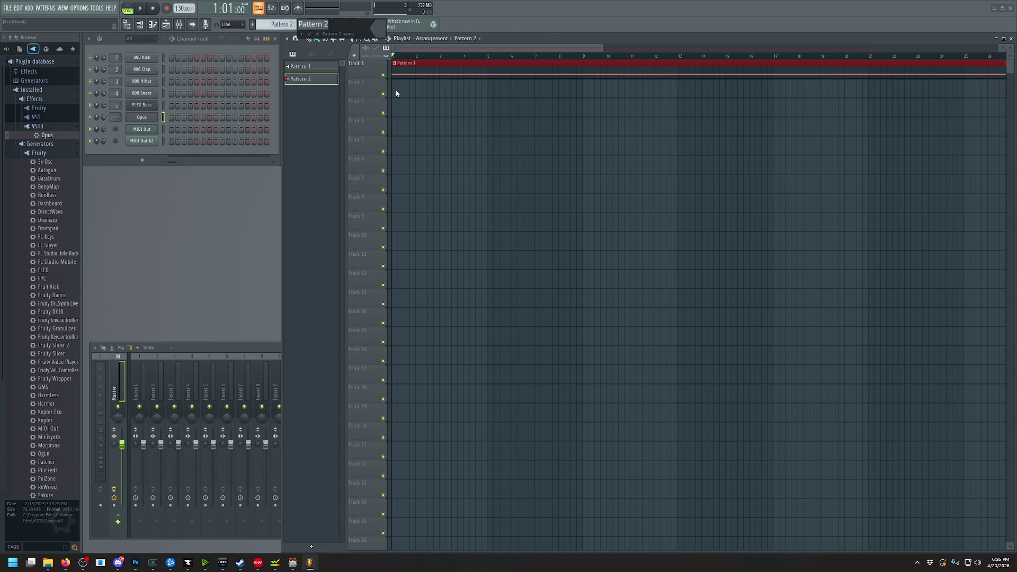
{"action": "key", "text": "Return"}
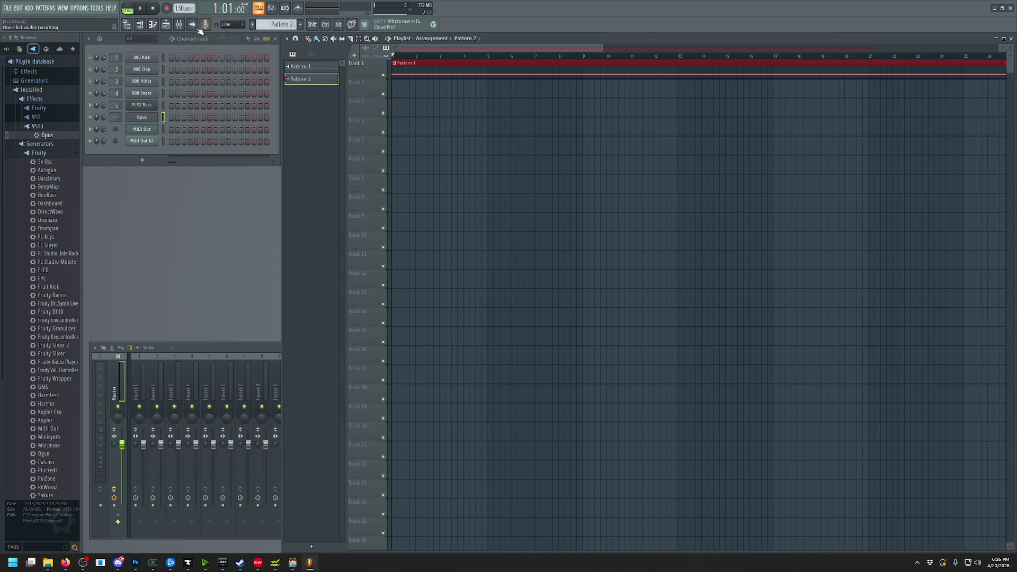
{"action": "left_click", "coordinate": [395, 88]}
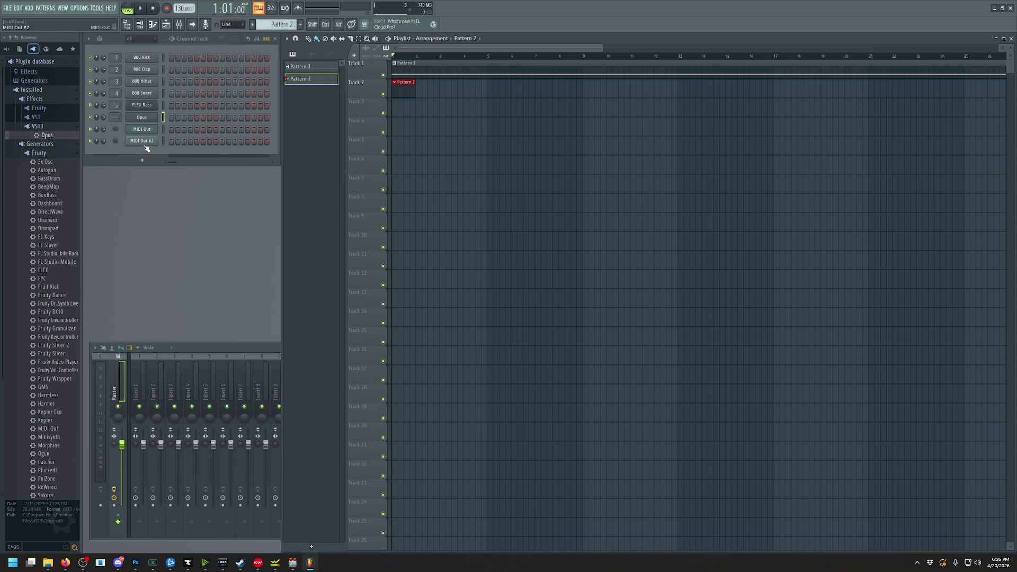
Open the MIDI Out channel's piano roll, auditioning C4 and C5 along the way
{"action": "right_click", "coordinate": [144, 141]}
{"action": "left_click", "coordinate": [156, 130]}
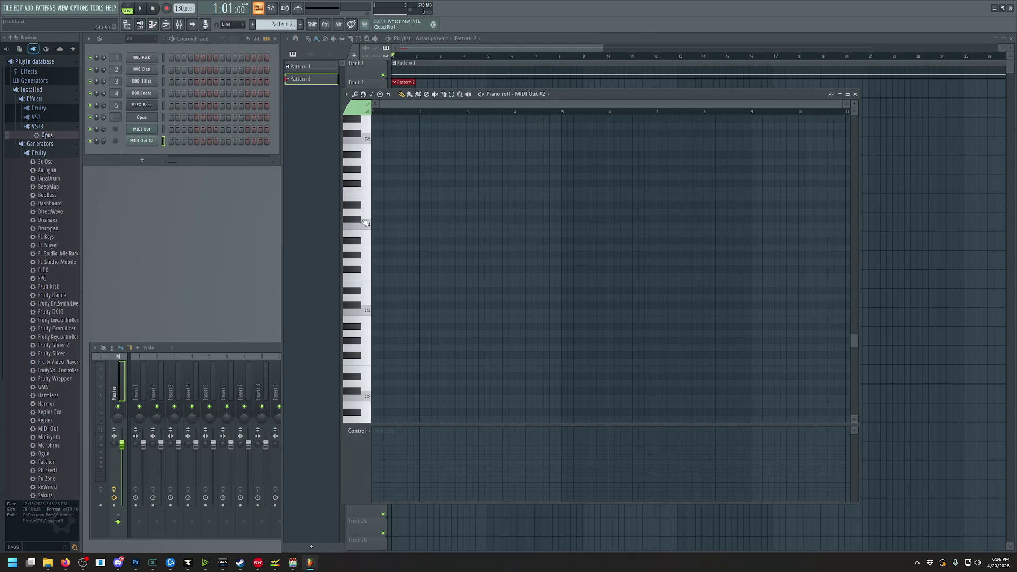
{"action": "scroll", "coordinate": [365, 222], "scroll_direction": "down", "scroll_amount": 1}
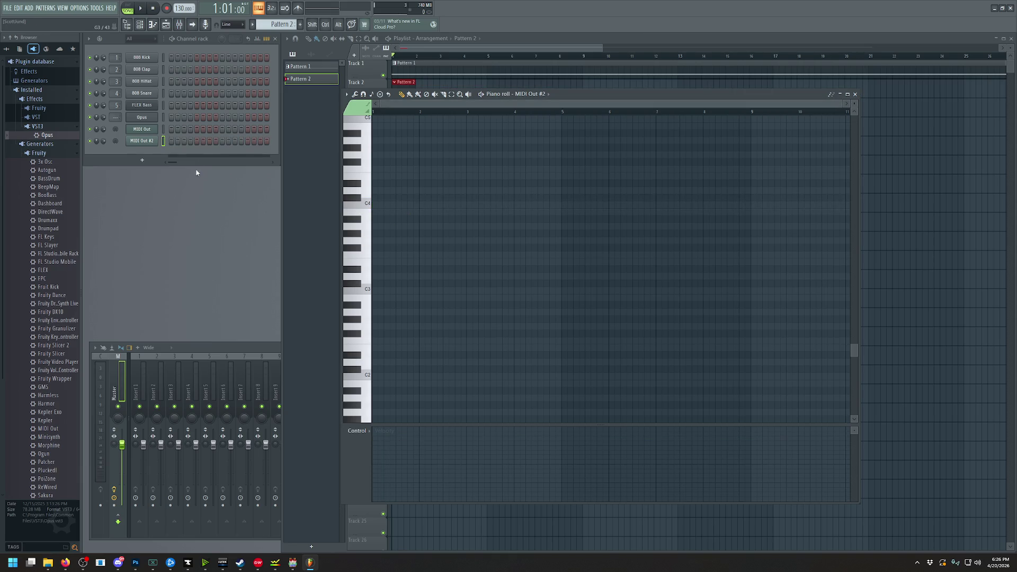
{"action": "left_click", "coordinate": [149, 133]}
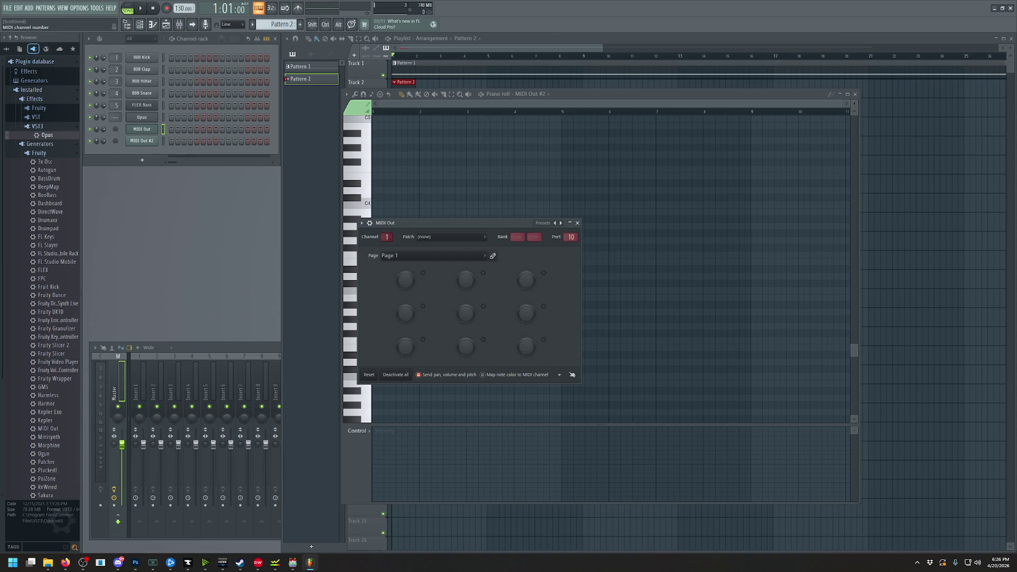
{"action": "key", "text": "Escape"}
{"action": "left_click", "coordinate": [368, 208]}
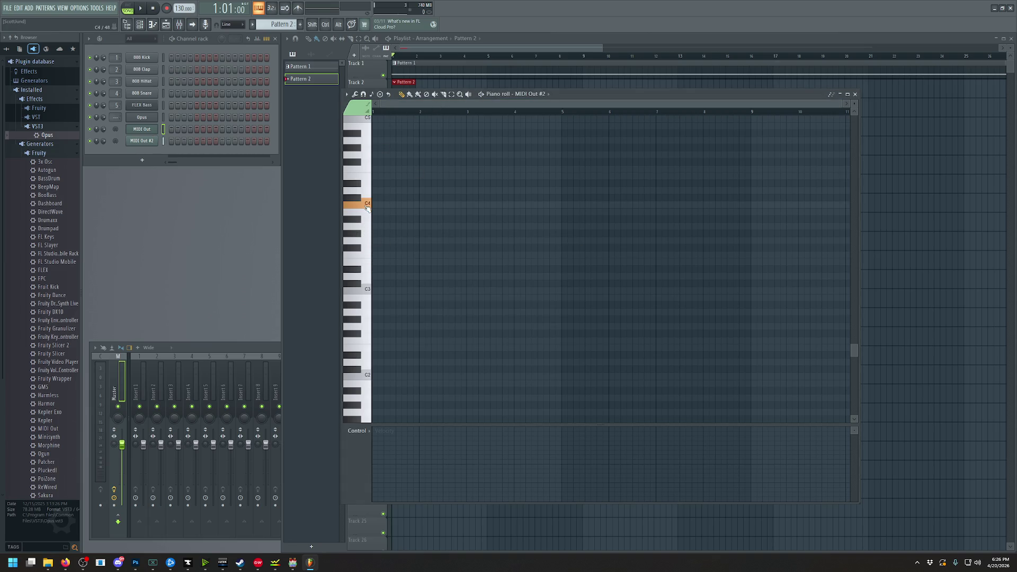
{"action": "left_click", "coordinate": [151, 130]}
{"action": "right_click", "coordinate": [148, 131]}
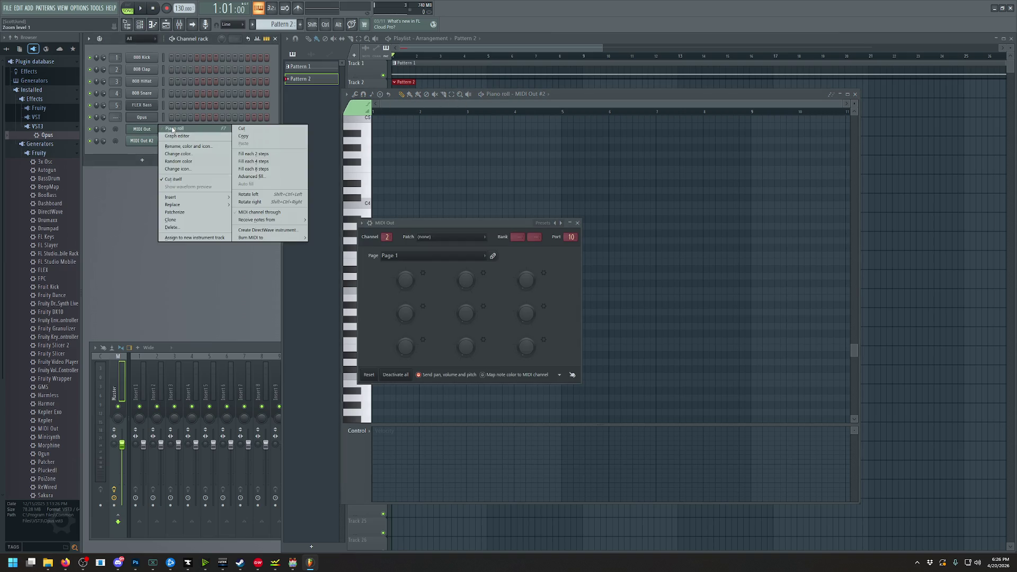
{"action": "left_click", "coordinate": [173, 130]}
{"action": "left_click", "coordinate": [367, 212]}
{"action": "left_click", "coordinate": [350, 131]}
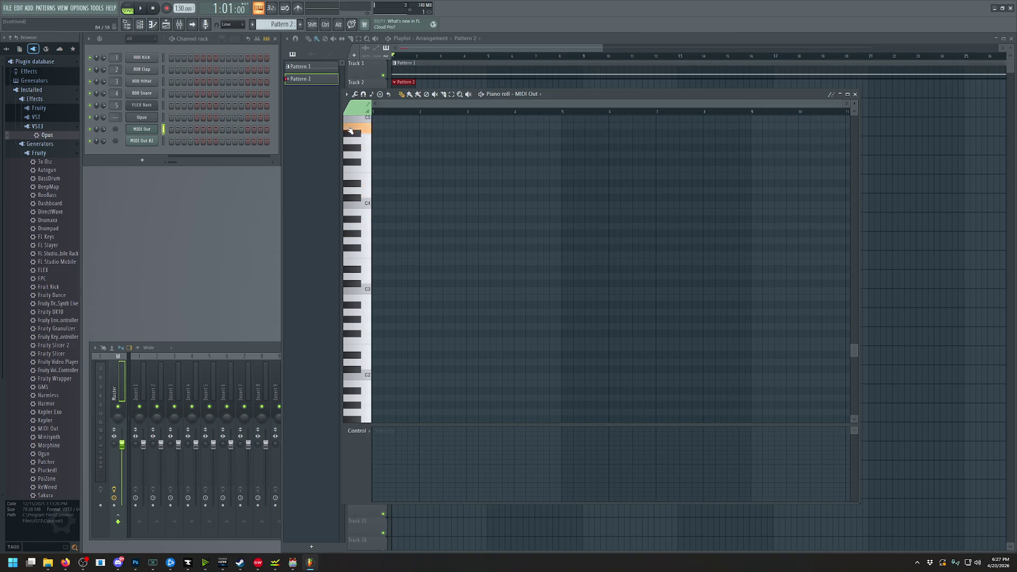
{"action": "scroll", "coordinate": [389, 201], "scroll_direction": "up", "scroll_amount": 5}
{"action": "scroll", "coordinate": [390, 200], "scroll_direction": "up", "scroll_amount": 3}
{"action": "left_click", "coordinate": [381, 240]}
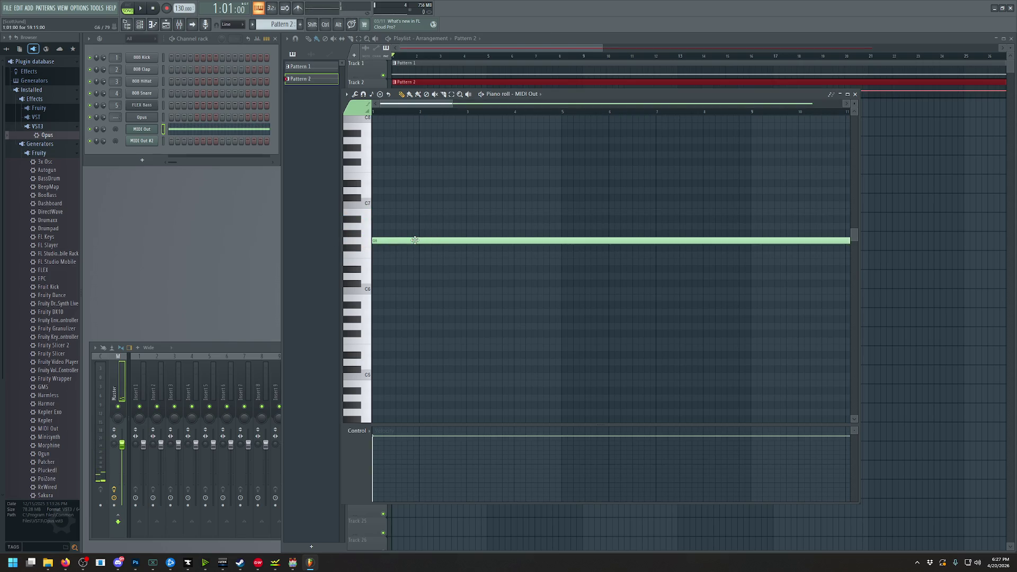
{"action": "scroll", "coordinate": [660, 272], "scroll_direction": "up", "scroll_amount": 3, "text": "alt"}
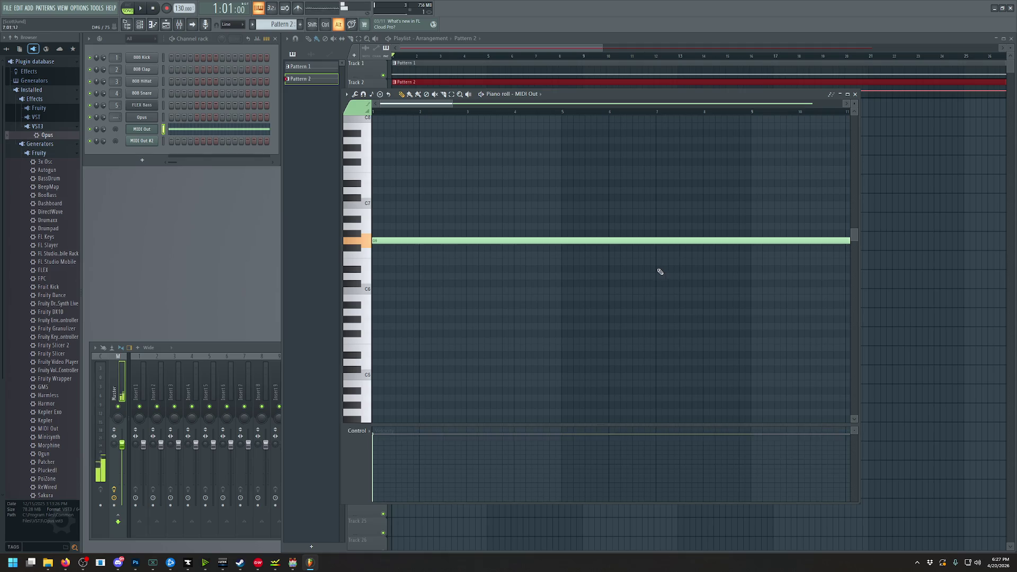
{"action": "scroll", "coordinate": [661, 272], "scroll_direction": "down", "scroll_amount": 5, "text": "ctrl"}
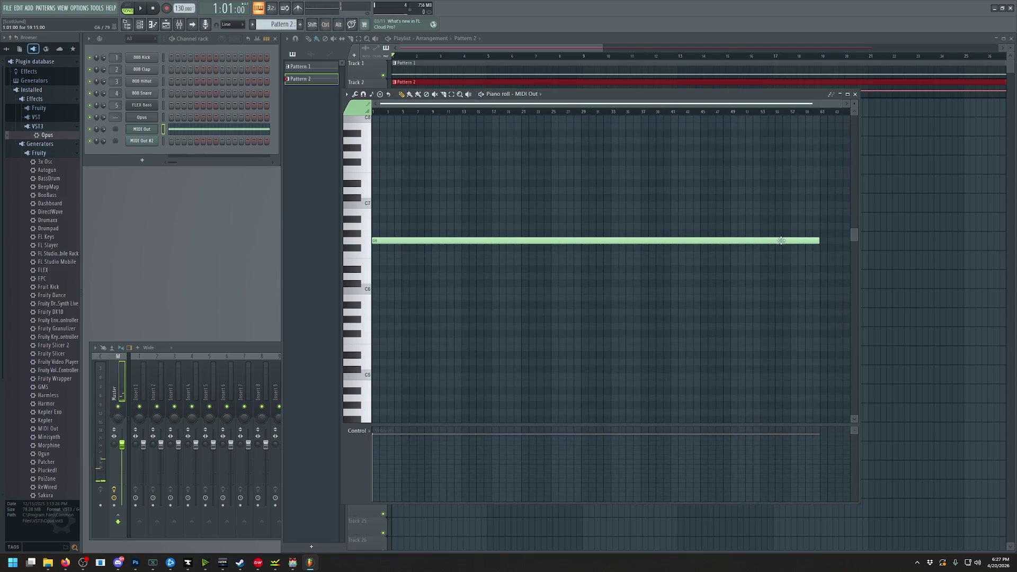
{"action": "left_click_drag", "start_coordinate": [820, 241], "coordinate": [379, 284]}
{"action": "scroll", "coordinate": [472, 288], "scroll_direction": "up", "scroll_amount": 8, "text": "ctrl"}
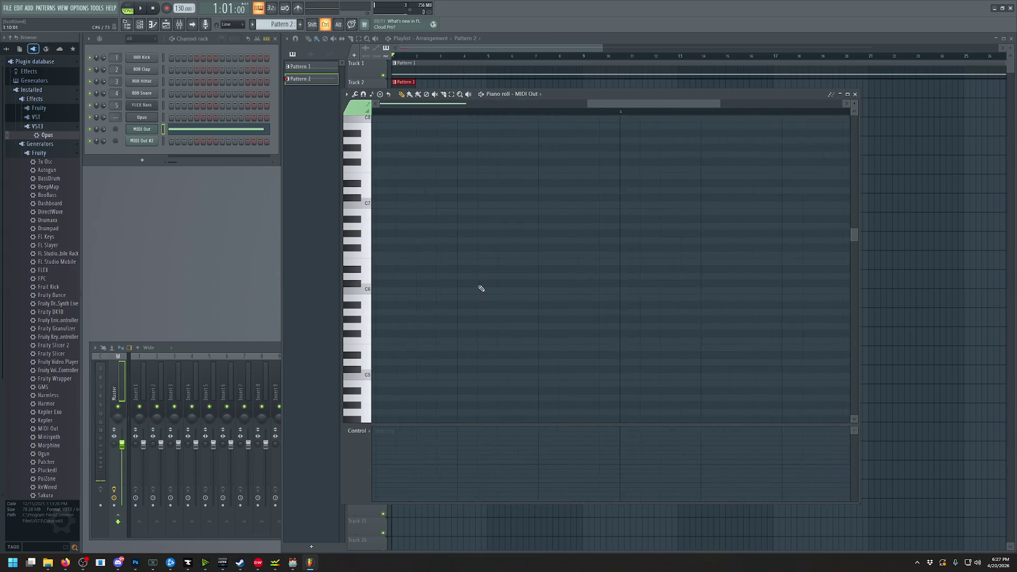
{"action": "scroll", "coordinate": [408, 188], "scroll_direction": "up", "scroll_amount": 3, "text": "ctrl"}
{"action": "scroll", "coordinate": [530, 223], "scroll_direction": "down", "scroll_amount": 3, "text": "ctrl"}
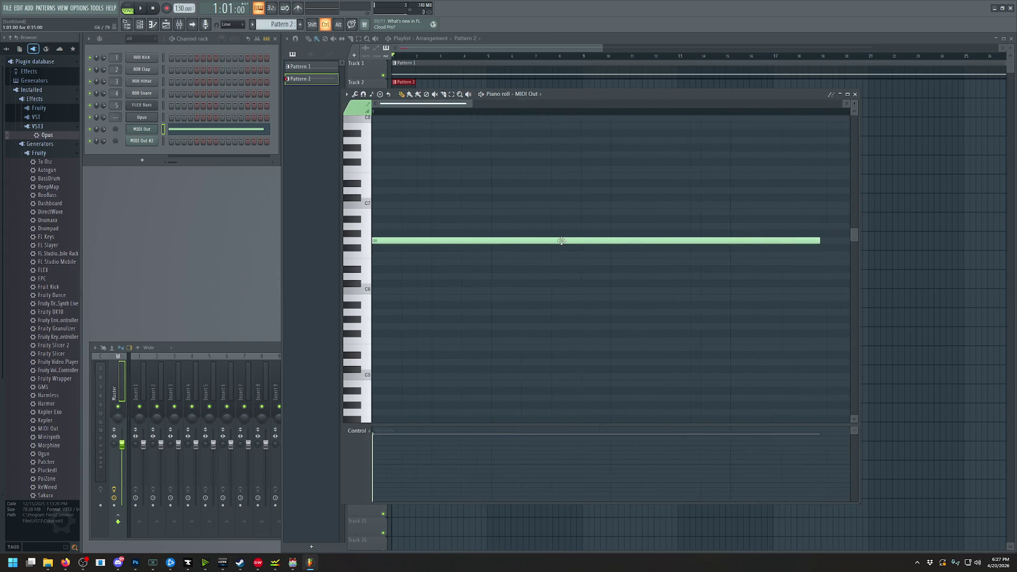
{"action": "scroll", "coordinate": [573, 242], "scroll_direction": "down", "scroll_amount": 1, "text": "ctrl"}
{"action": "left_click_drag", "start_coordinate": [518, 240], "coordinate": [415, 257]}
{"action": "left_click", "coordinate": [142, 8]}
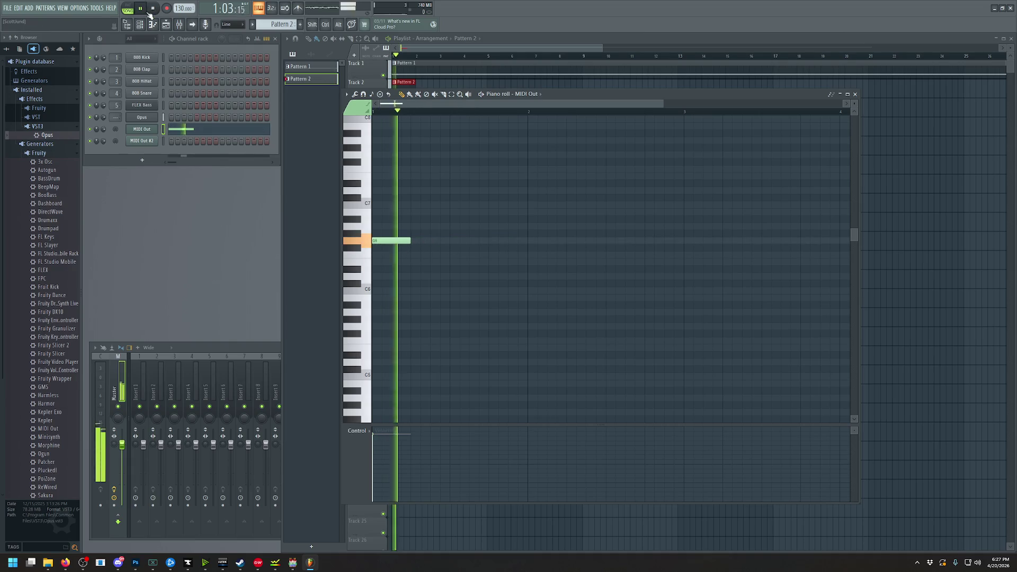
{"action": "key", "text": "space"}
{"action": "right_click", "coordinate": [389, 239]}
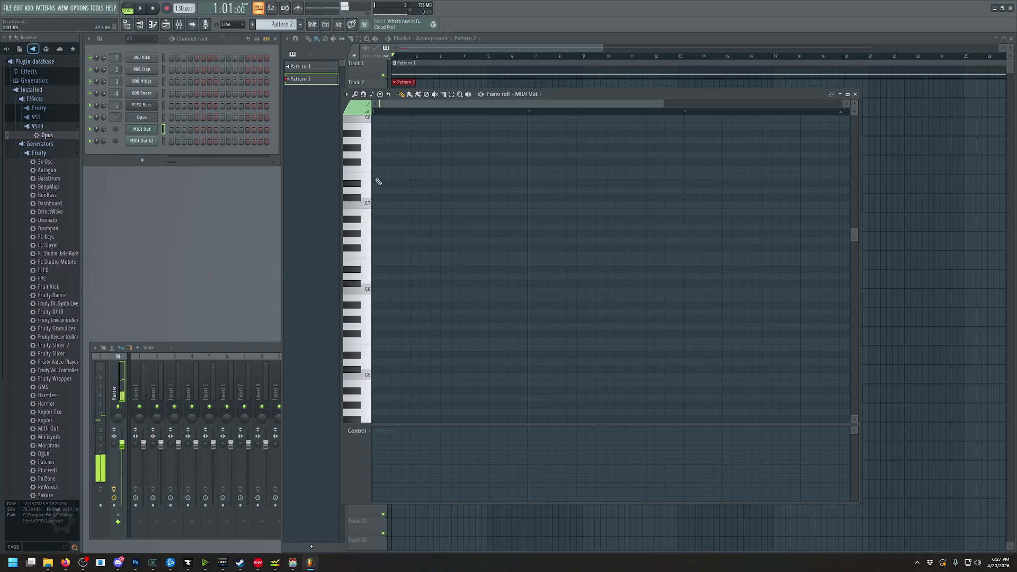
{"action": "left_click", "coordinate": [379, 204]}
{"action": "right_click", "coordinate": [379, 204]}
{"action": "left_click", "coordinate": [367, 290]}
{"action": "left_click", "coordinate": [367, 350]}
In Opus, try Dark Star Bells Perf and Dragon Chasers for the second instrument
{"action": "left_click", "coordinate": [366, 374]}
{"action": "left_click", "coordinate": [148, 117]}
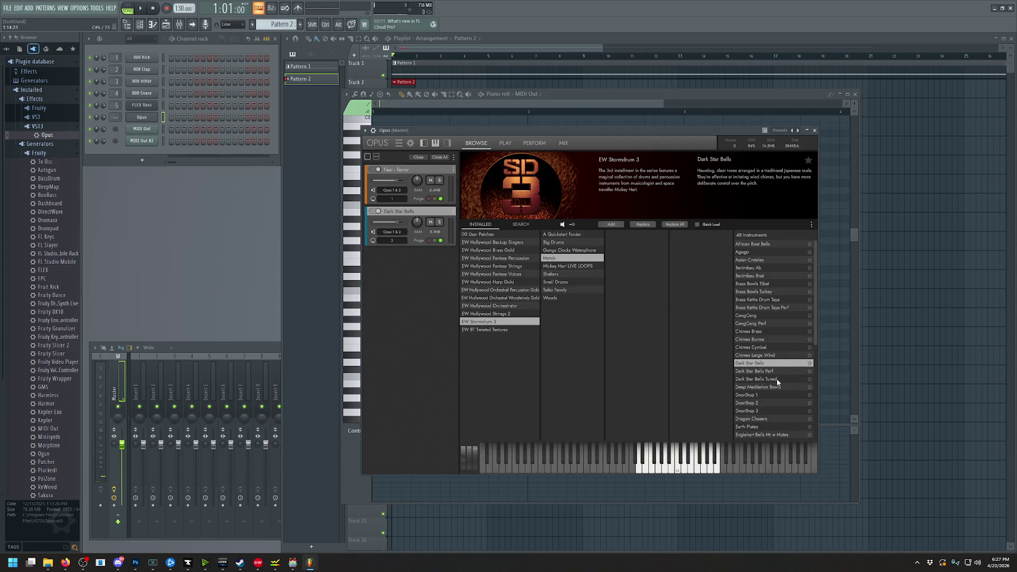
{"action": "left_click", "coordinate": [775, 373]}
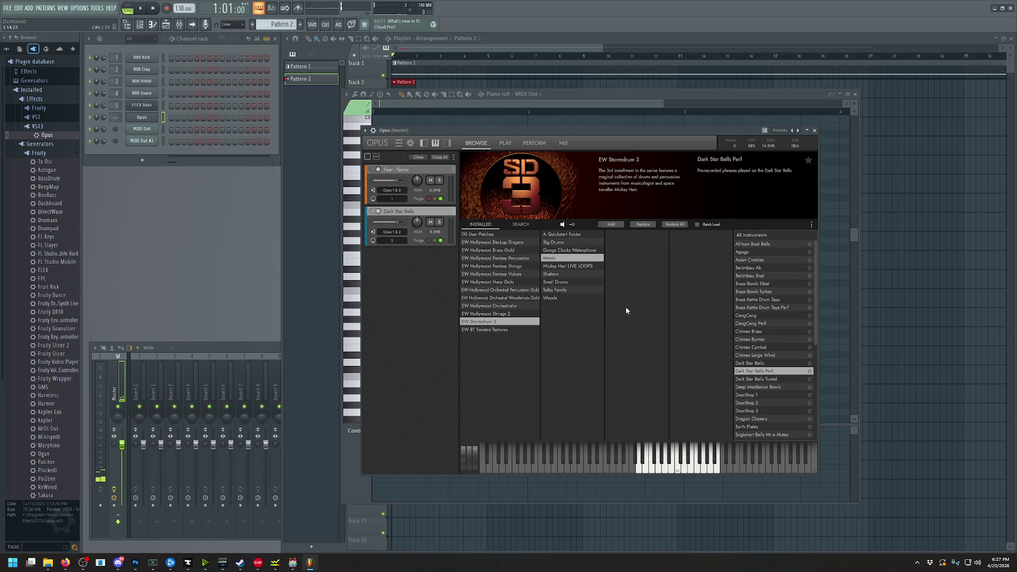
{"action": "scroll", "coordinate": [758, 376], "scroll_direction": "down", "scroll_amount": 6}
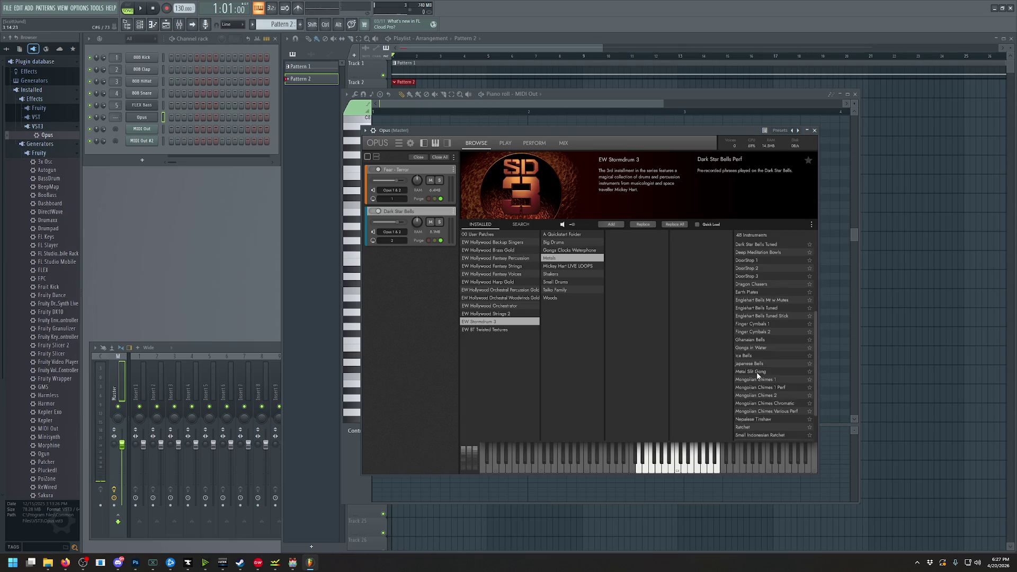
{"action": "scroll", "coordinate": [759, 375], "scroll_direction": "up", "scroll_amount": 4}
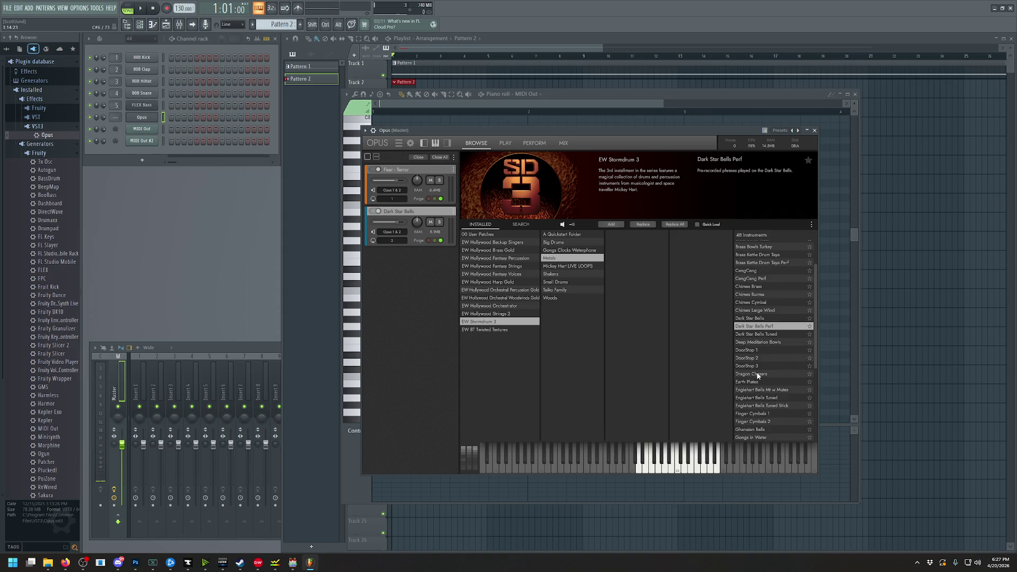
{"action": "scroll", "coordinate": [768, 335], "scroll_direction": "down", "scroll_amount": 2}
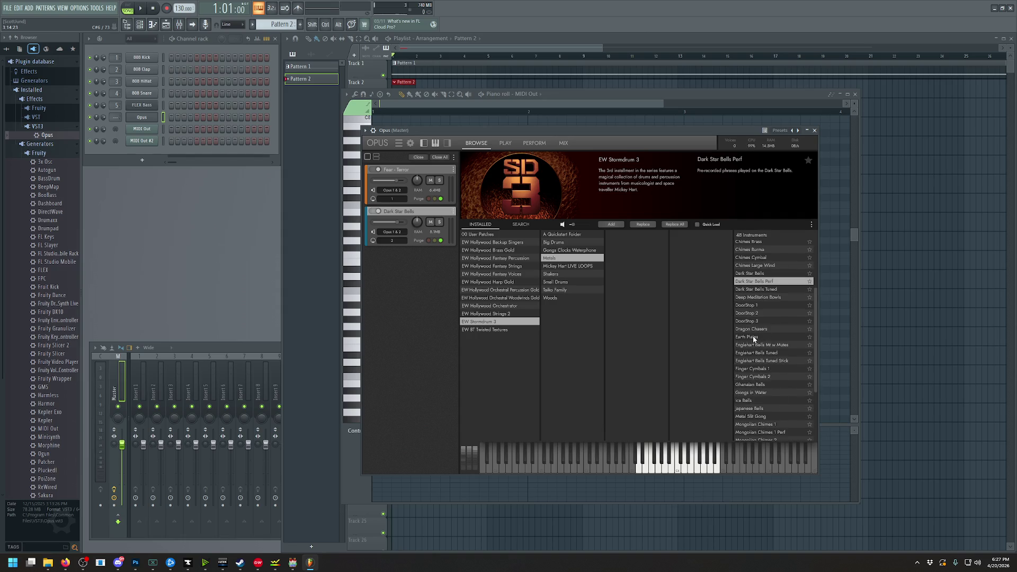
{"action": "left_click", "coordinate": [759, 330]}
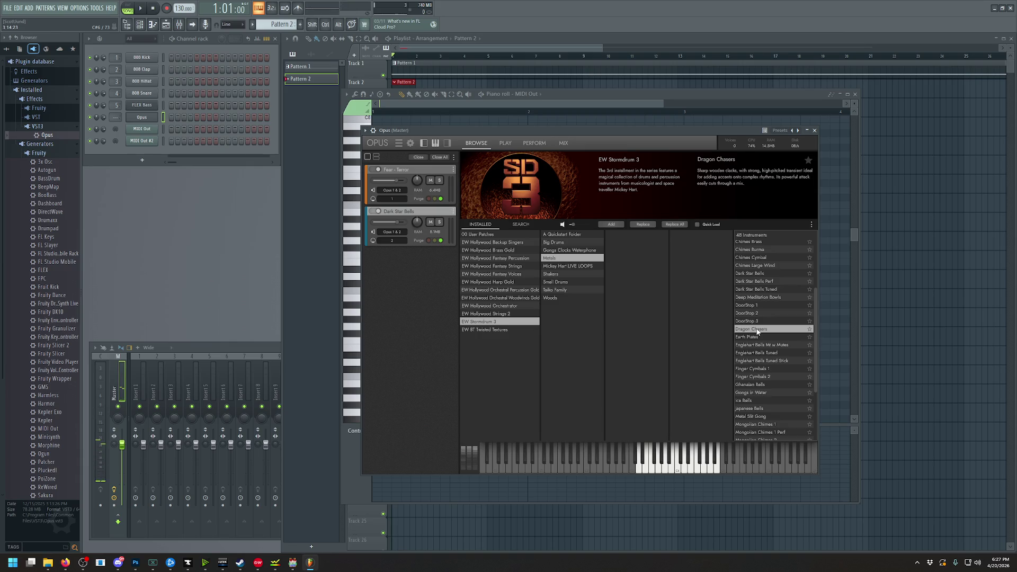
Compare Dark Star Bells Tuned and Perf, pick plain Dark Star Bells, and return to the playlist
{"action": "left_click", "coordinate": [772, 290]}
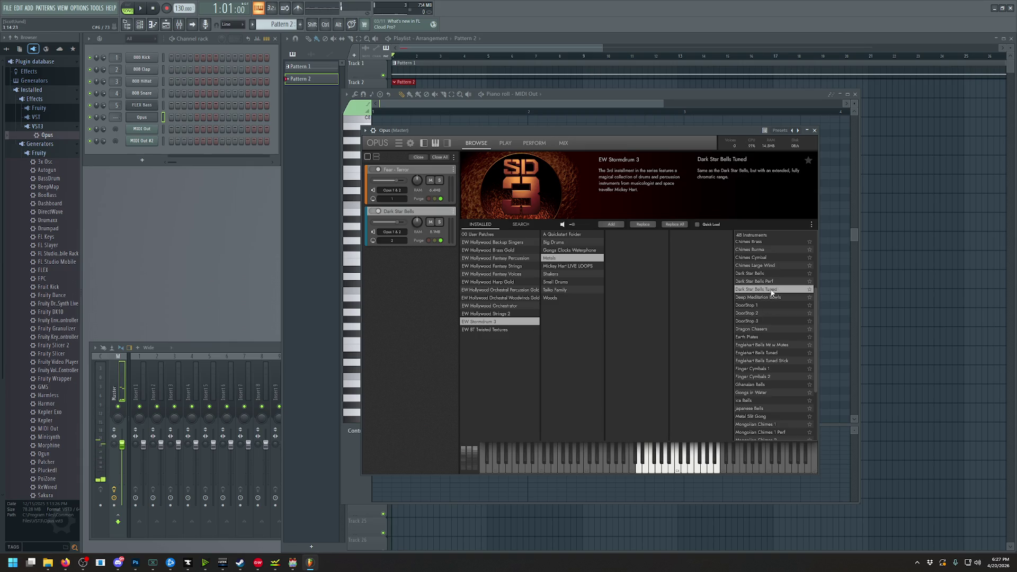
{"action": "left_click", "coordinate": [770, 283]}
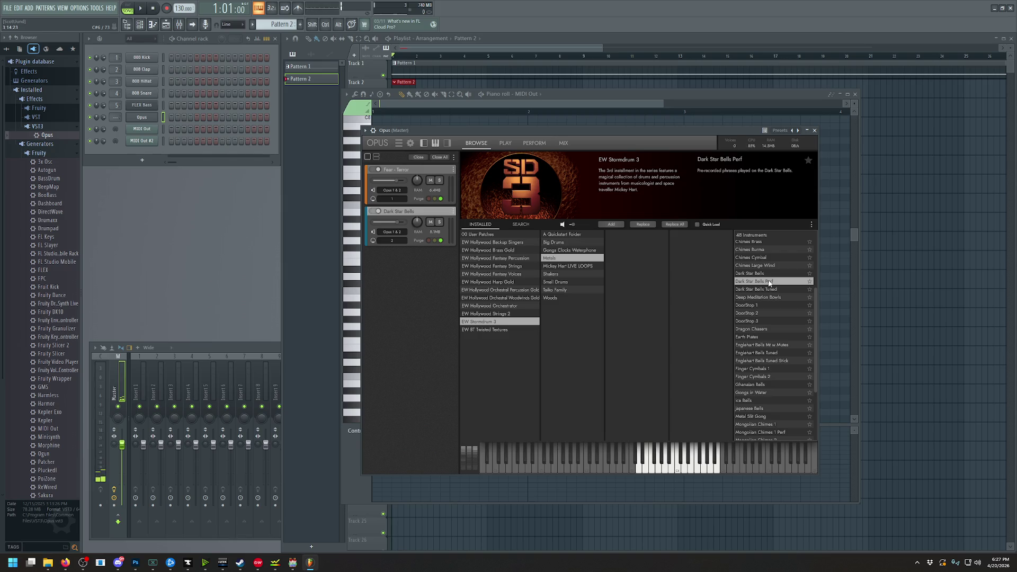
{"action": "left_click", "coordinate": [767, 274]}
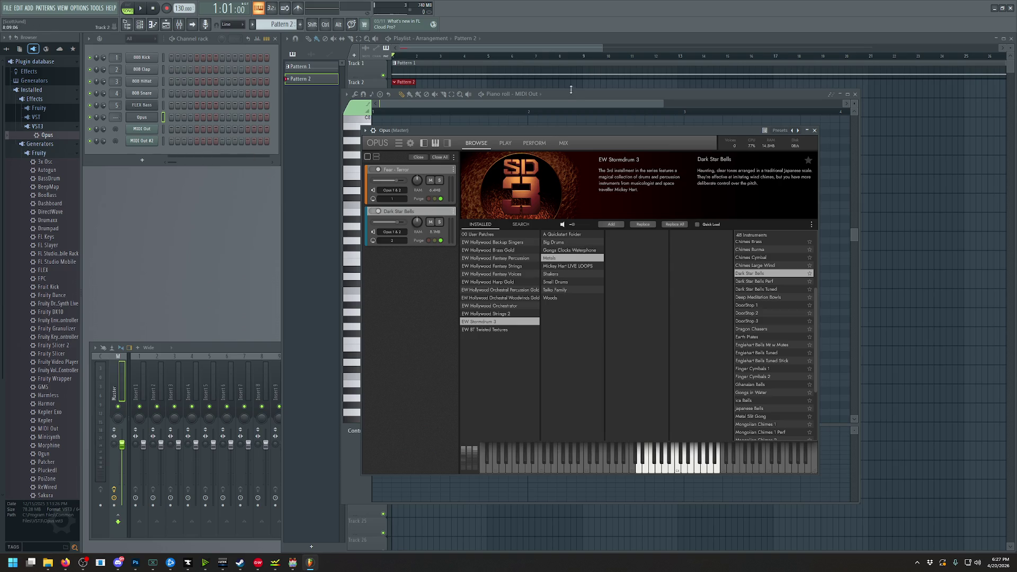
{"action": "left_click", "coordinate": [582, 47]}
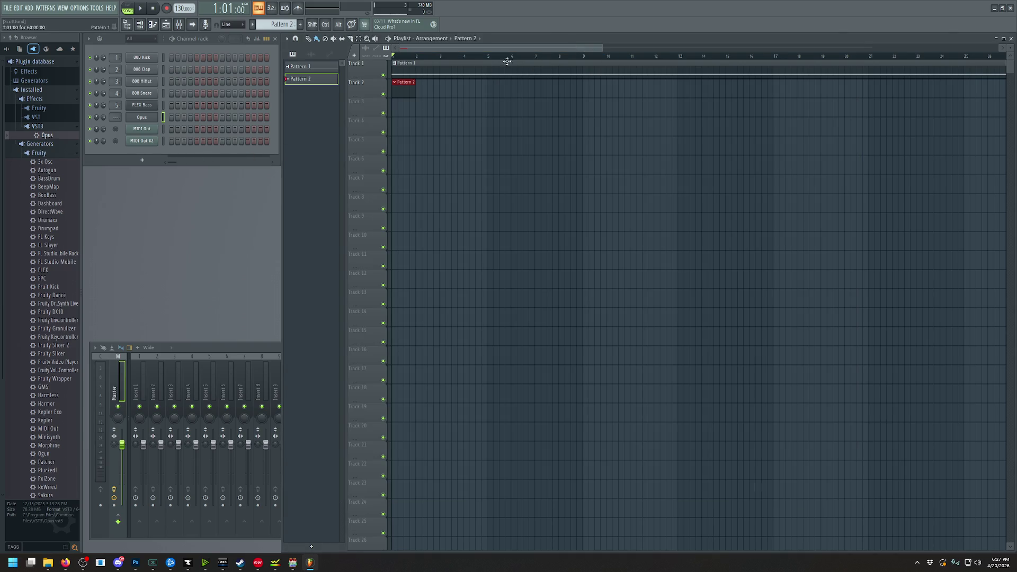
Open the MIDI Out channel's piano roll
{"action": "right_click", "coordinate": [146, 129]}
{"action": "left_click", "coordinate": [173, 130]}
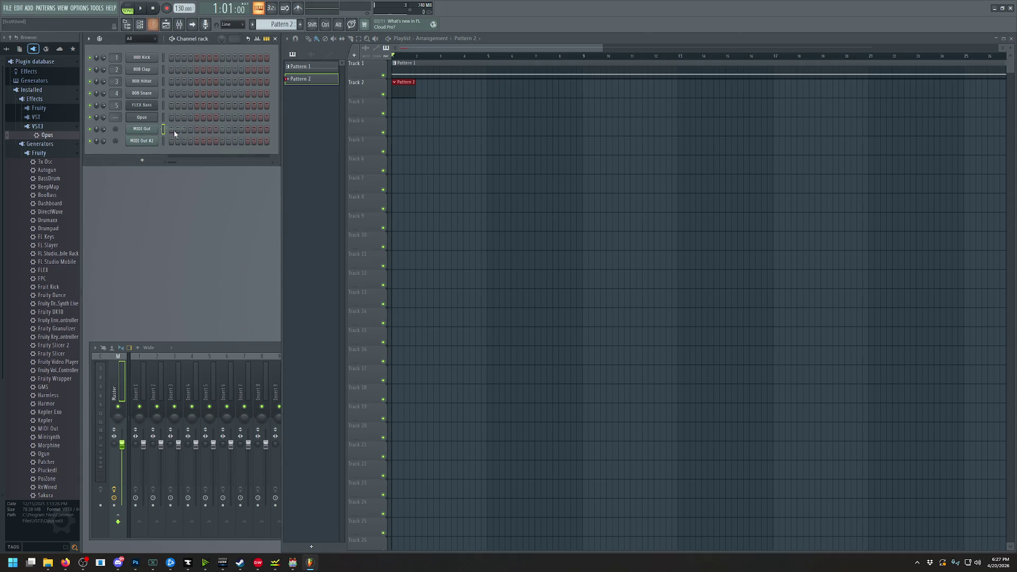
{"action": "right_click", "coordinate": [145, 129]}
{"action": "left_click", "coordinate": [166, 131]}
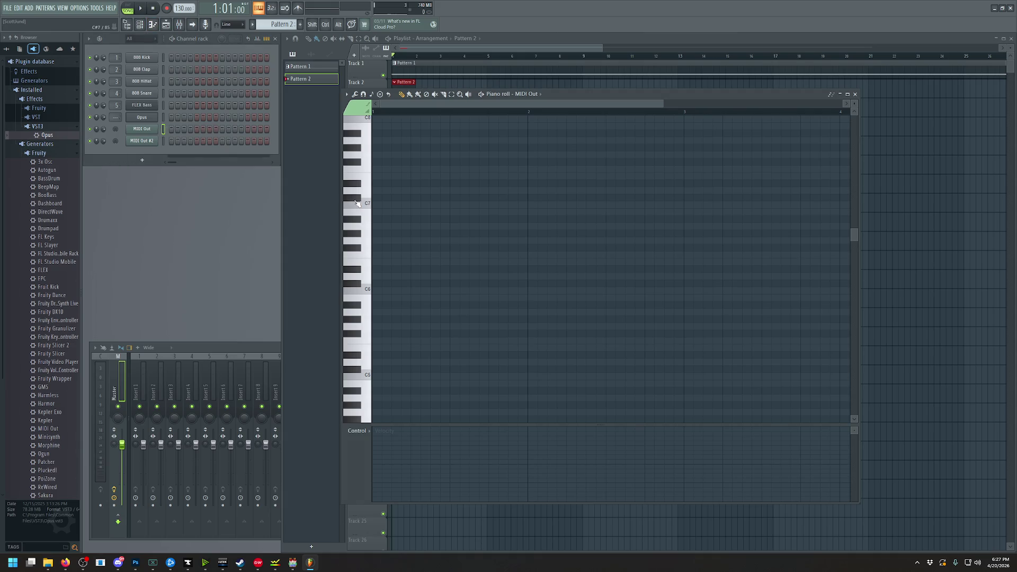
Draw a short four-note bell motif: F6, D6, C6, D6
{"action": "mouse_move", "coordinate": [364, 204]}
{"action": "left_mouse_down"}
{"action": "mouse_move", "coordinate": [371, 264]}
{"action": "mouse_move", "coordinate": [331, 254]}
{"action": "mouse_move", "coordinate": [318, 223]}
{"action": "left_mouse_up"}
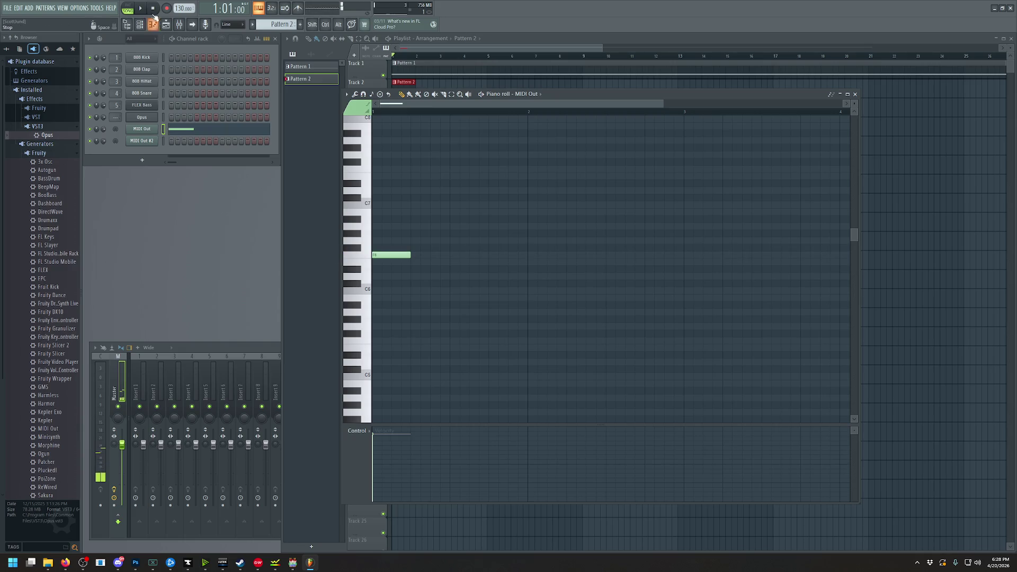
{"action": "mouse_move", "coordinate": [394, 261]}
{"action": "left_mouse_down"}
{"action": "mouse_move", "coordinate": [374, 266]}
{"action": "mouse_move", "coordinate": [386, 234]}
{"action": "mouse_move", "coordinate": [398, 233]}
{"action": "mouse_move", "coordinate": [385, 233]}
{"action": "left_mouse_up"}
{"action": "right_click", "coordinate": [385, 234]}
{"action": "left_click", "coordinate": [377, 257]}
{"action": "left_click", "coordinate": [387, 276]}
{"action": "left_click", "coordinate": [391, 283]}
{"action": "left_click_drag", "start_coordinate": [389, 284], "coordinate": [402, 291]}
{"action": "left_click", "coordinate": [415, 276]}
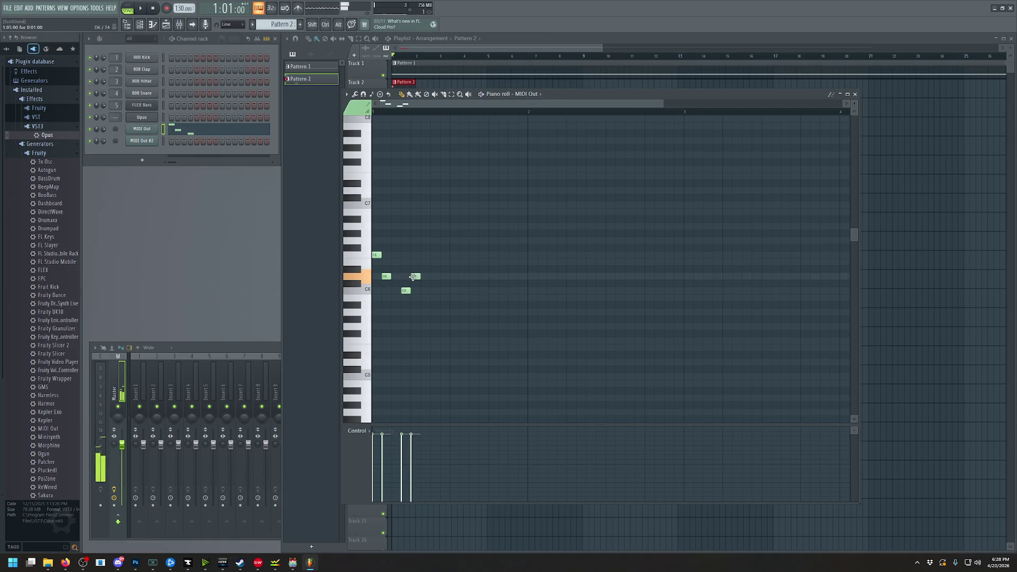
{"action": "left_click", "coordinate": [141, 117]}
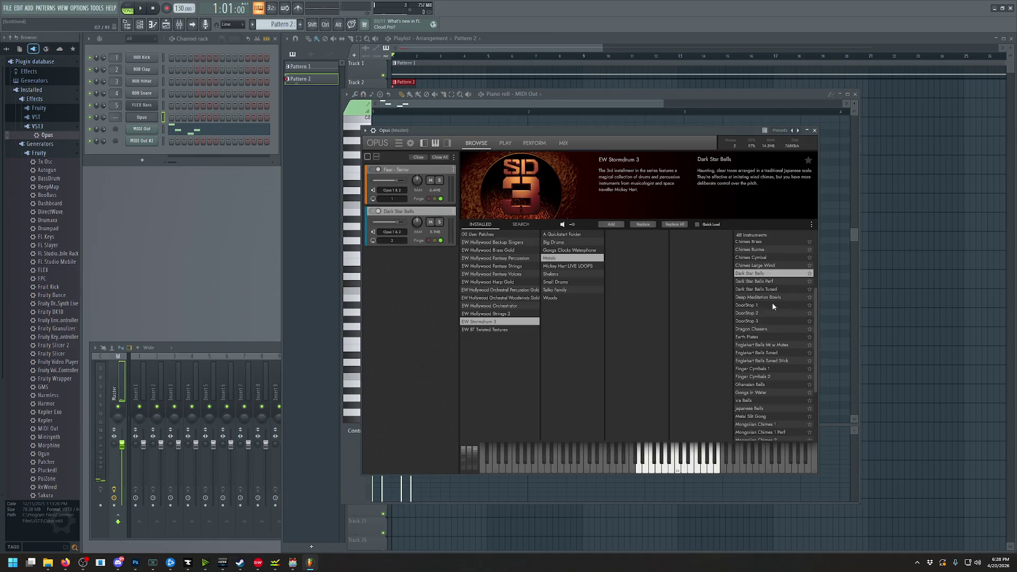
Switch the bells to Dark Star Bells Tuned and reopen the MIDI Out piano roll
{"action": "left_click", "coordinate": [773, 282]}
{"action": "left_click", "coordinate": [772, 290]}
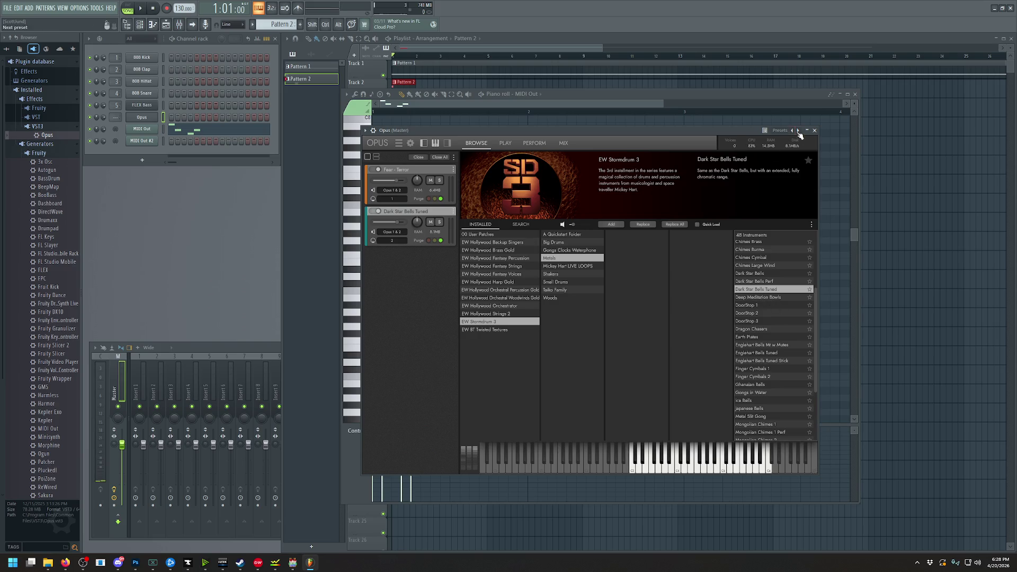
{"action": "left_click", "coordinate": [216, 134]}
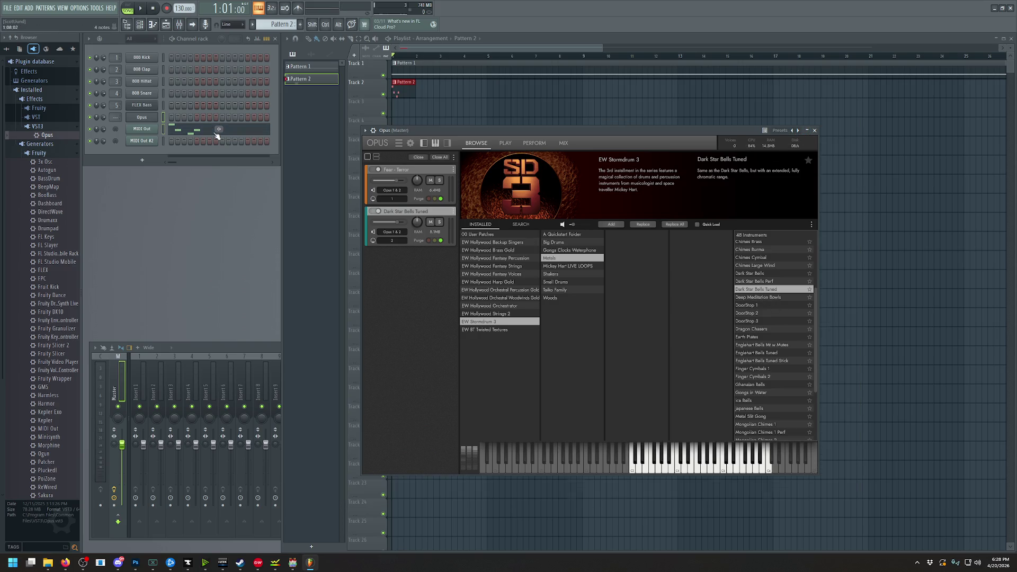
{"action": "left_click", "coordinate": [201, 133]}
Replace the last three notes with E6, C#6 and F#6, then play the motif
{"action": "right_click", "coordinate": [416, 276]}
{"action": "right_click", "coordinate": [383, 277]}
{"action": "right_click", "coordinate": [405, 292]}
{"action": "left_click", "coordinate": [385, 262]}
{"action": "left_click", "coordinate": [393, 285]}
{"action": "left_click", "coordinate": [401, 247]}
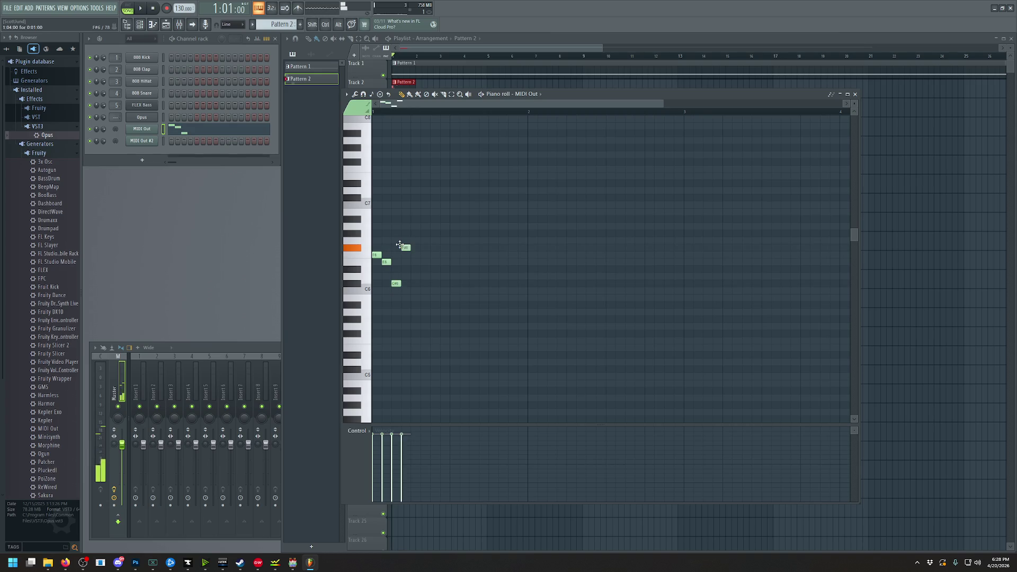
{"action": "left_click", "coordinate": [140, 6]}
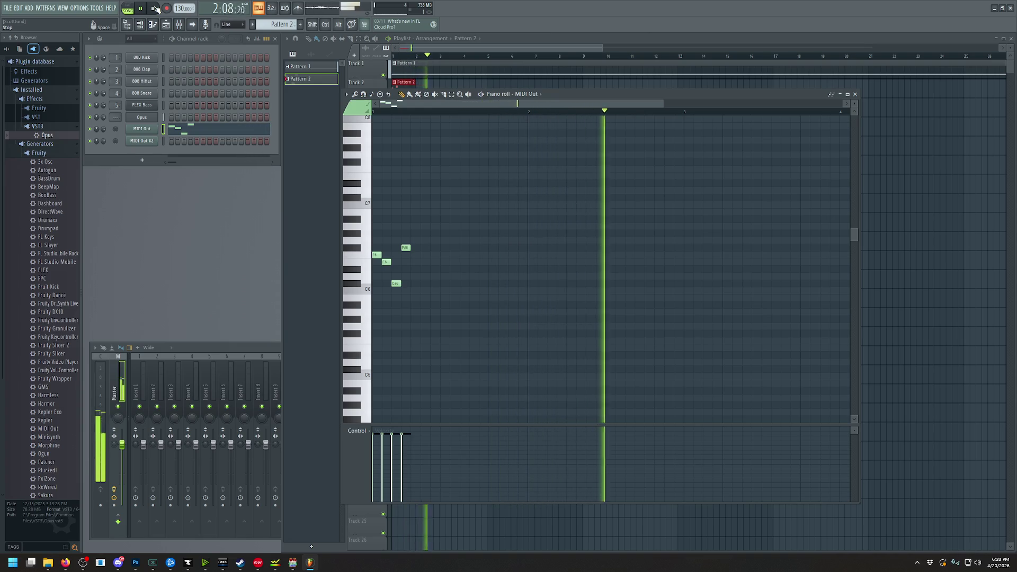
{"action": "left_click", "coordinate": [155, 7]}
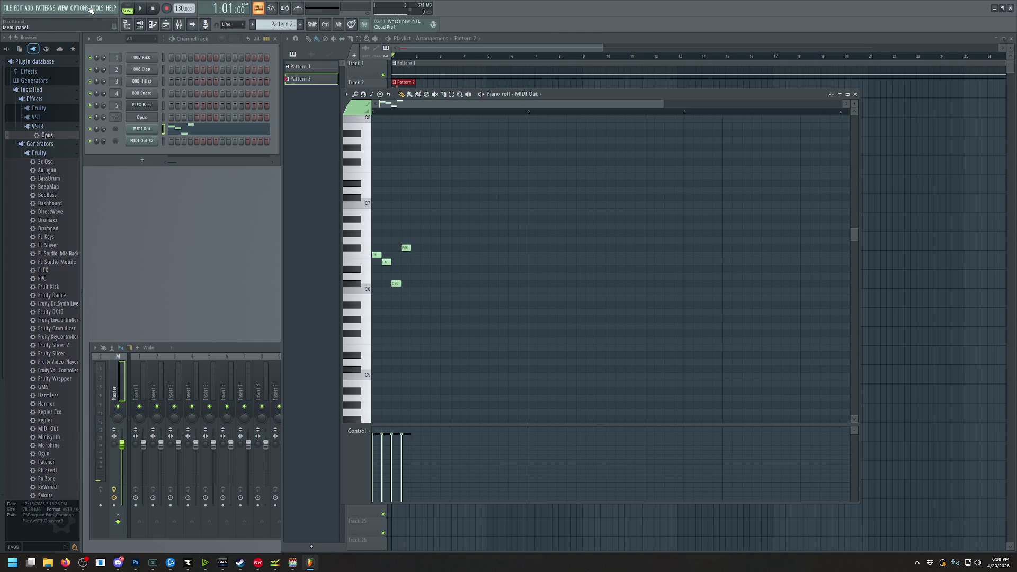
Put Fruity Reeverb 2 on Master slot 1 with 53% early reflections, then play back
{"action": "left_click", "coordinate": [181, 27]}
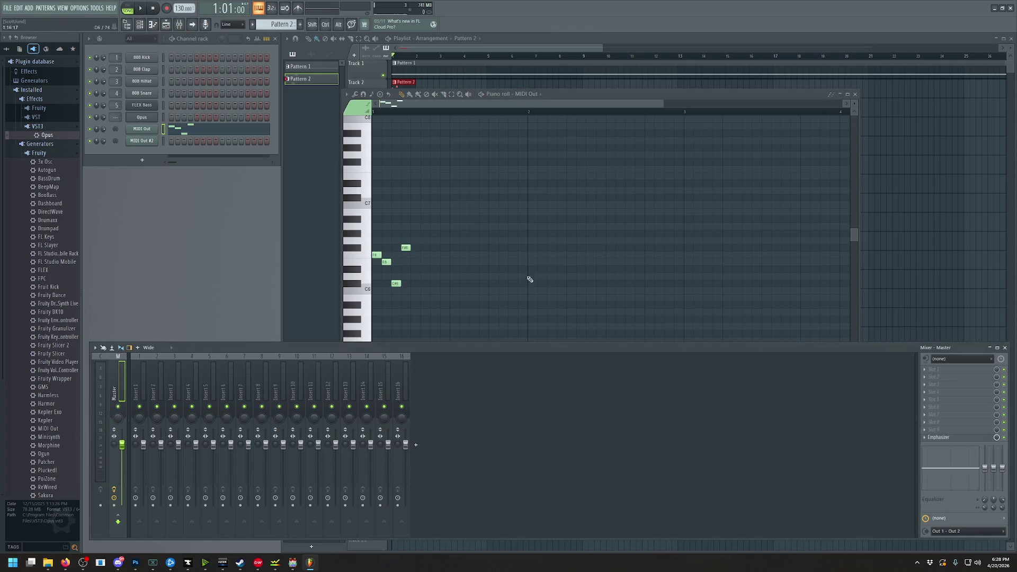
{"action": "left_click", "coordinate": [935, 375]}
{"action": "mouse_move", "coordinate": [941, 353]}
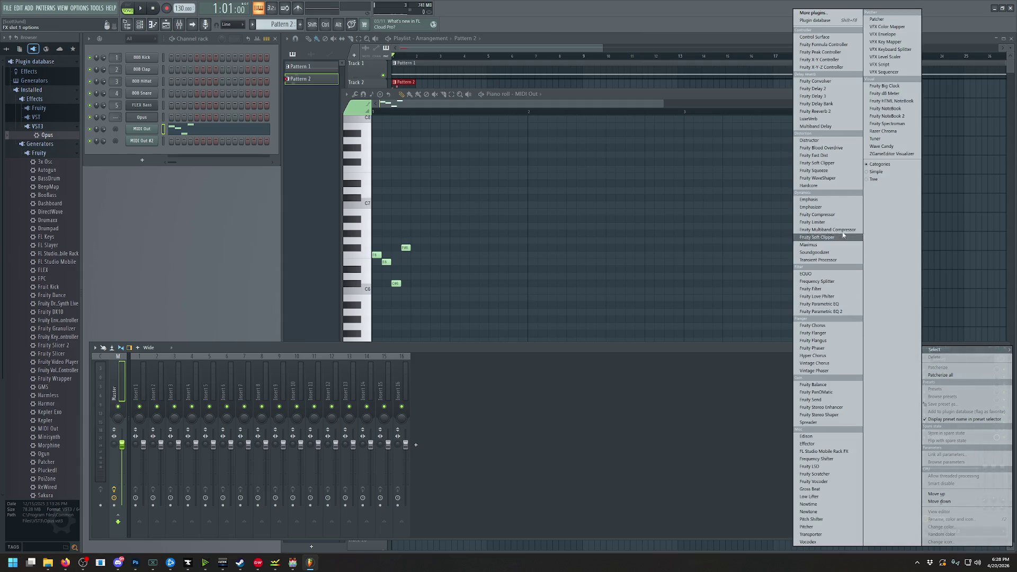
{"action": "left_click", "coordinate": [836, 116]}
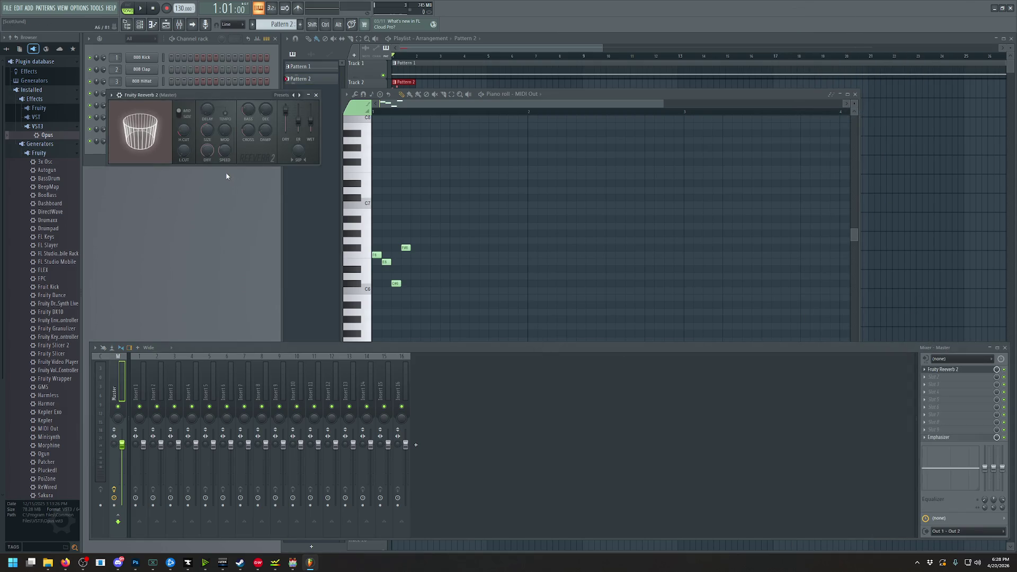
{"action": "left_click_drag", "start_coordinate": [298, 122], "coordinate": [299, 120]}
{"action": "left_click", "coordinate": [140, 8]}
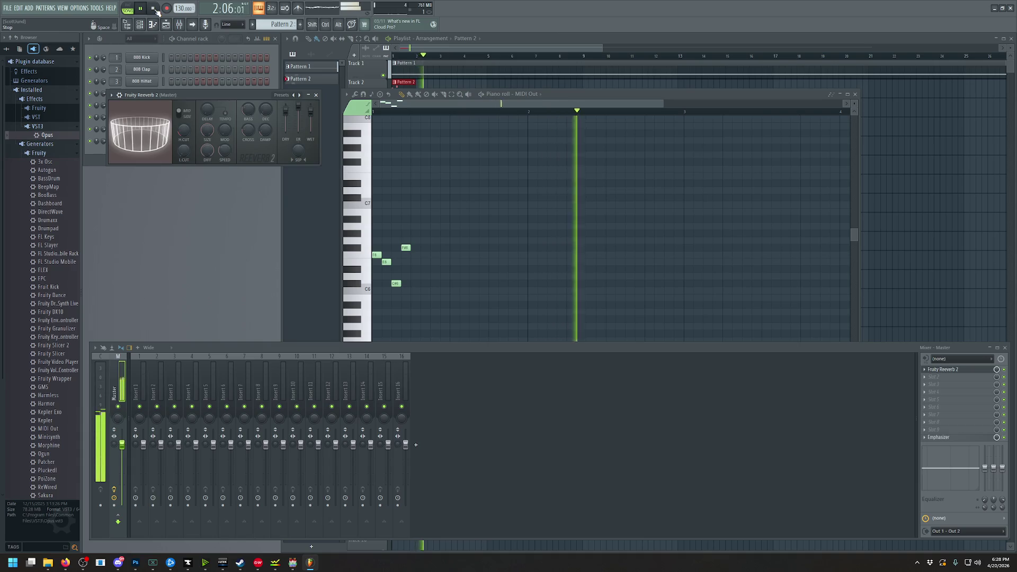
{"action": "left_click", "coordinate": [153, 9]}
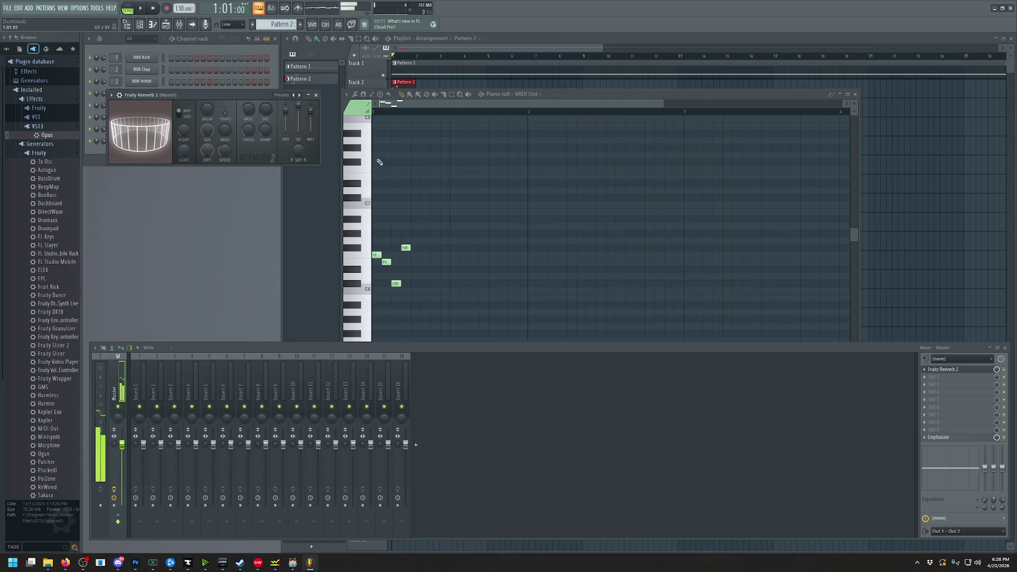
Raise the whole bell motif one octave and play it back
{"action": "double_click", "coordinate": [505, 95]}
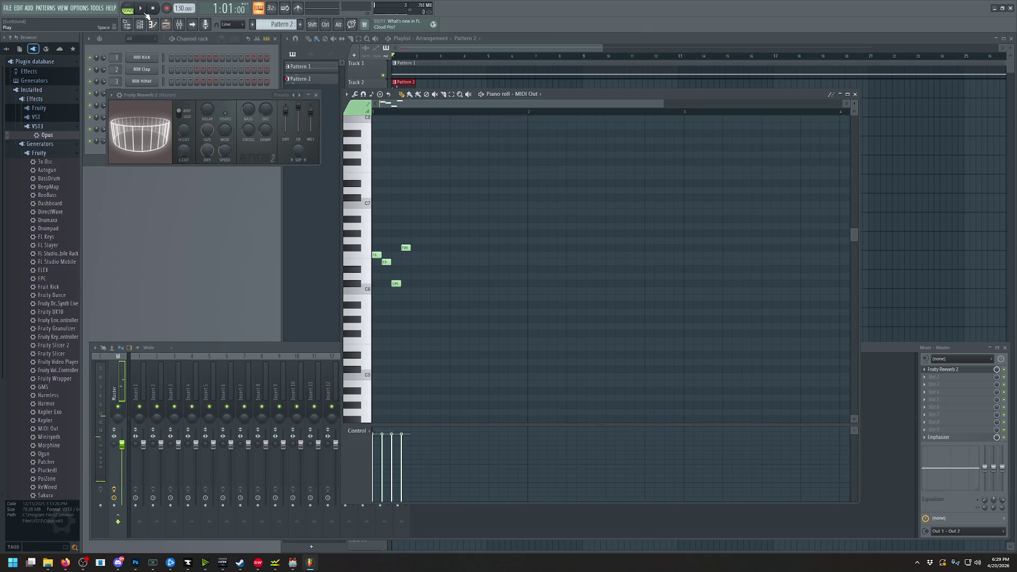
{"action": "left_click", "coordinate": [365, 153]}
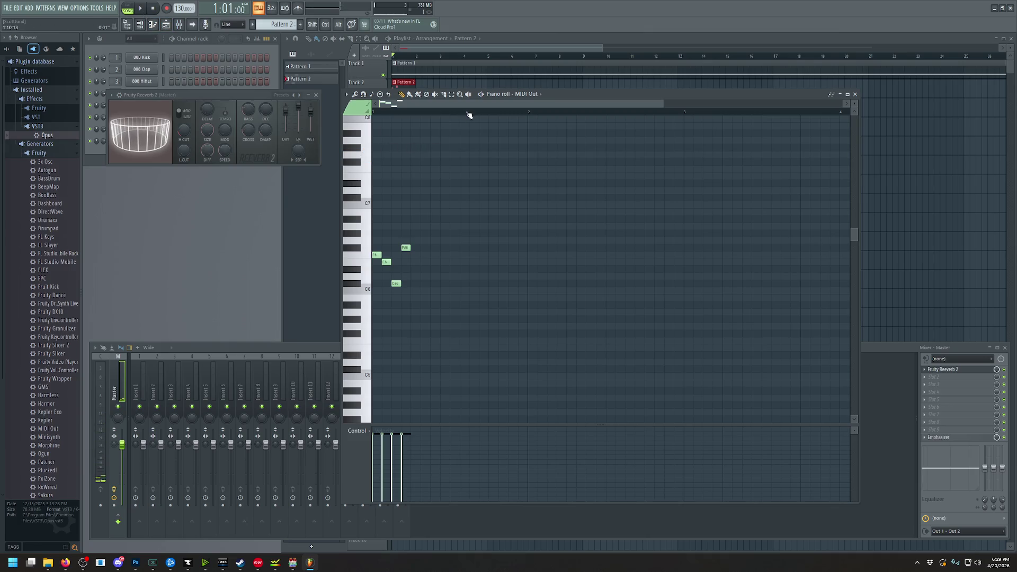
{"action": "key", "text": "ctrl+a"}
{"action": "key", "text": "ctrl+Up"}
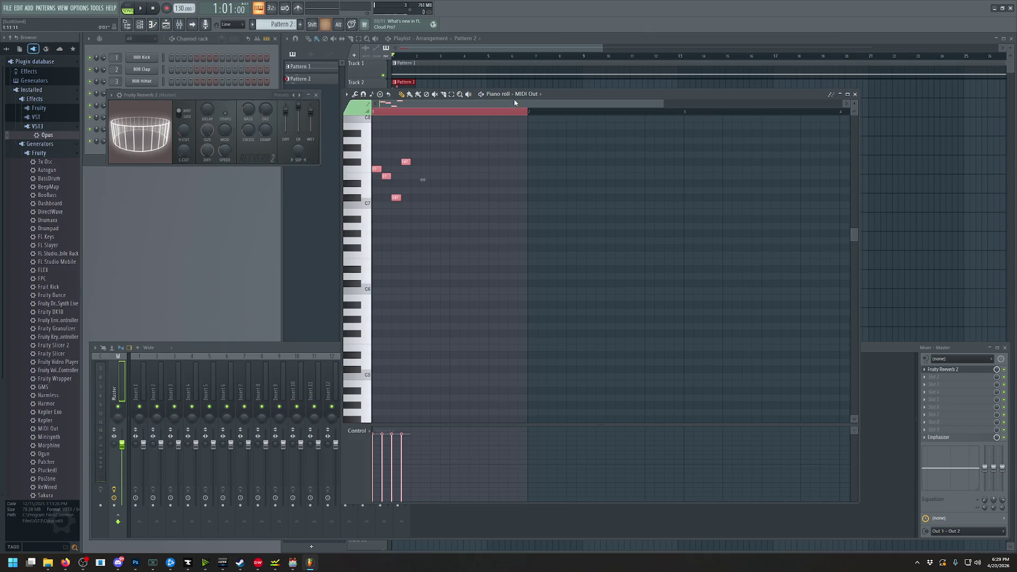
{"action": "left_click", "coordinate": [141, 8]}
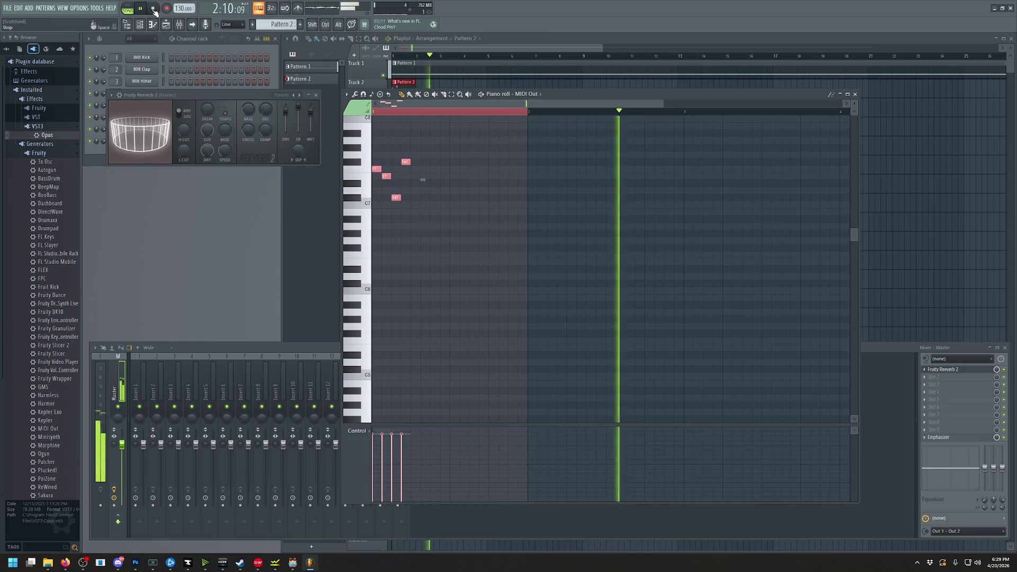
{"action": "left_click", "coordinate": [154, 10]}
Add a quieter octave-lower copy of the motif as an echo starting at bar 3
{"action": "key", "text": "ctrl+b"}
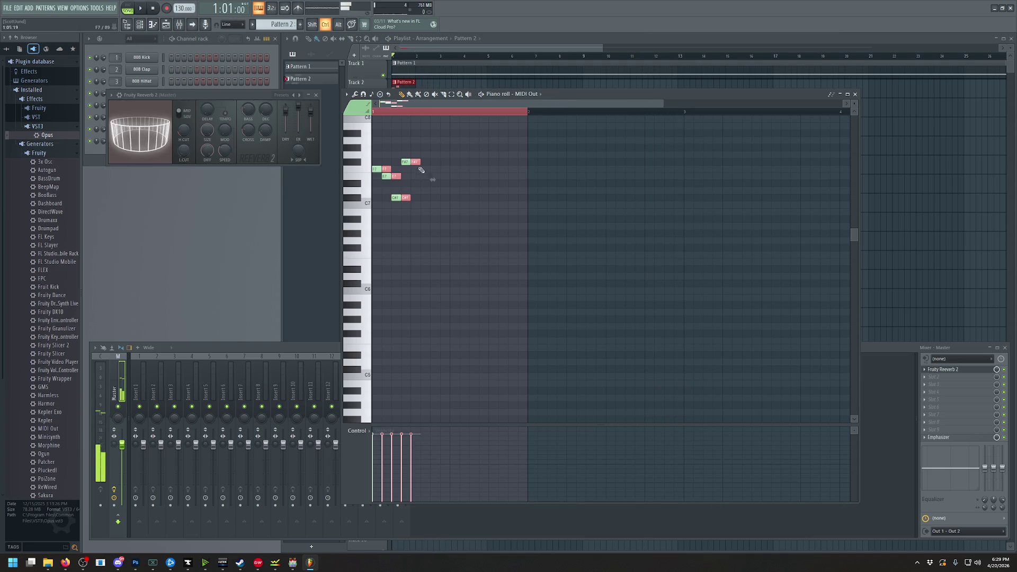
{"action": "left_click_drag", "start_coordinate": [418, 162], "coordinate": [565, 162]}
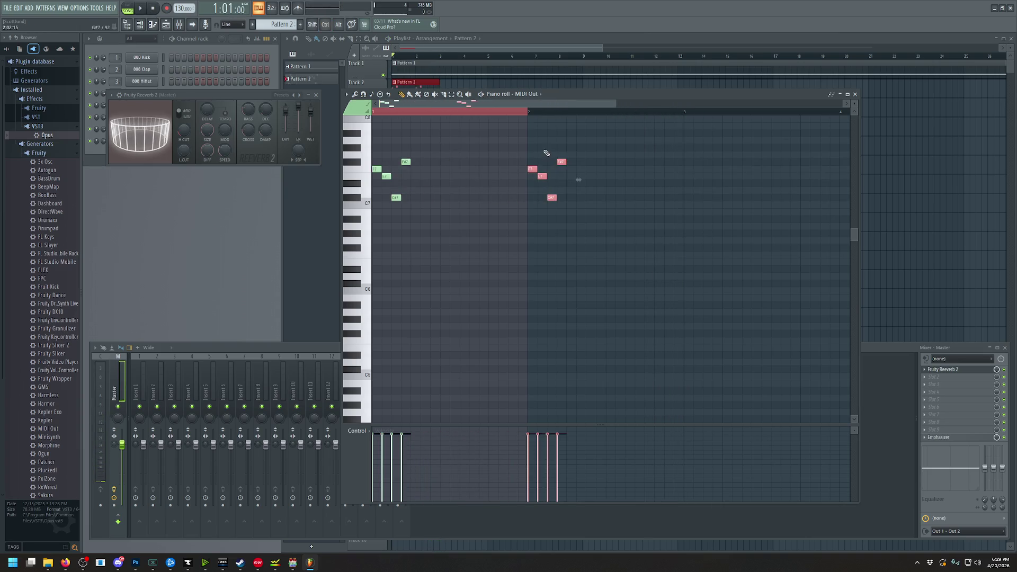
{"action": "key", "text": "ctrl+Down"}
{"action": "left_click", "coordinate": [141, 8]}
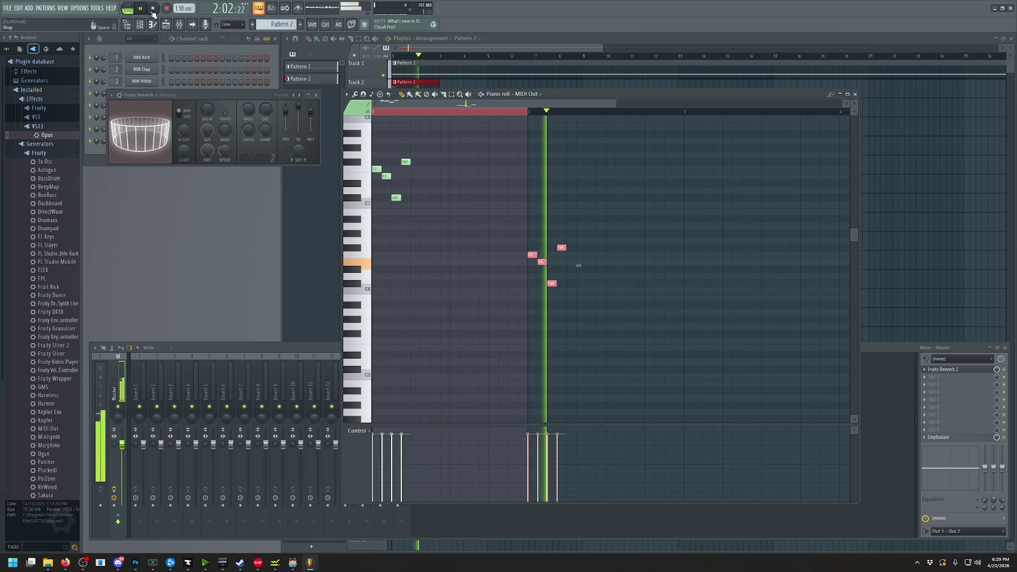
{"action": "key", "text": "space"}
{"action": "left_click_drag", "start_coordinate": [529, 452], "coordinate": [566, 454]}
{"action": "left_click", "coordinate": [141, 8]}
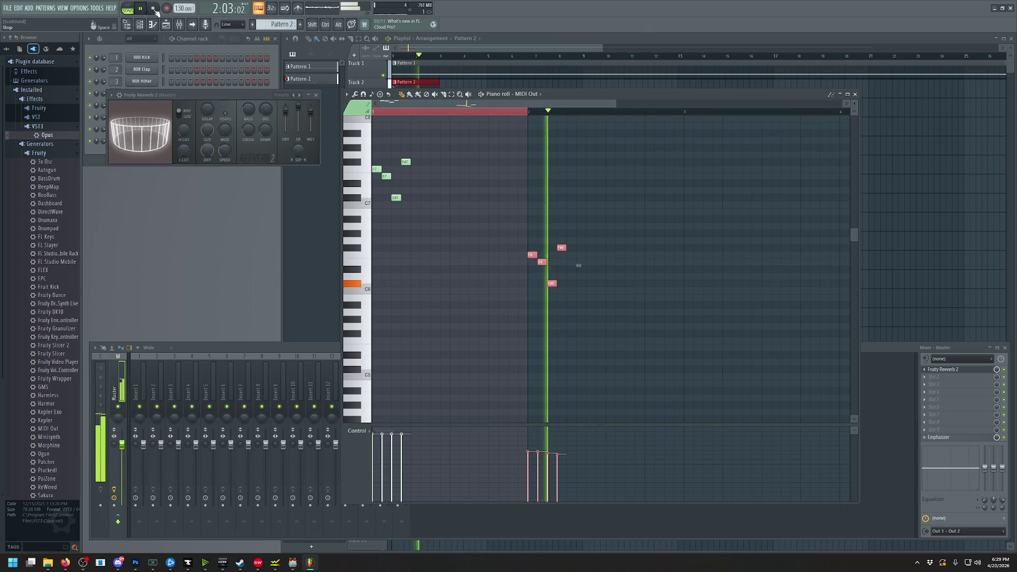
{"action": "key", "text": "space"}
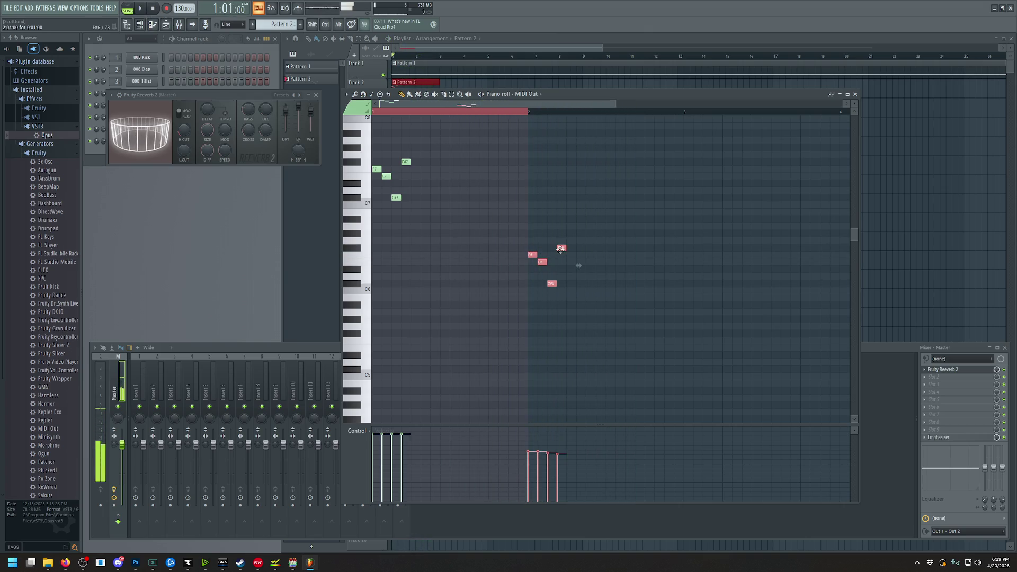
{"action": "left_click_drag", "start_coordinate": [562, 247], "coordinate": [718, 247]}
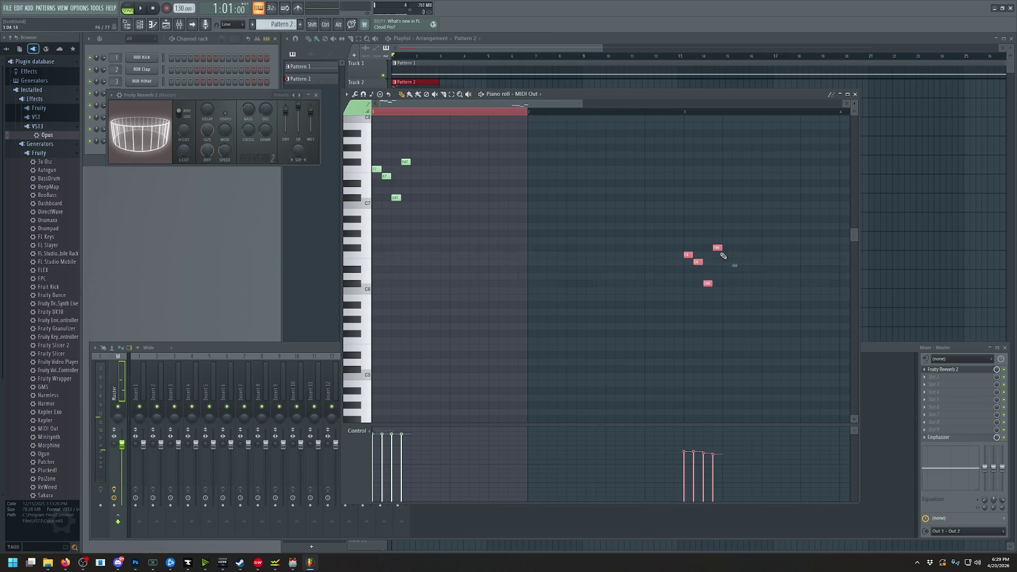
Delete the stray pasted notes near bar 5, keeping just the motif and its echo
{"action": "left_click", "coordinate": [141, 9]}
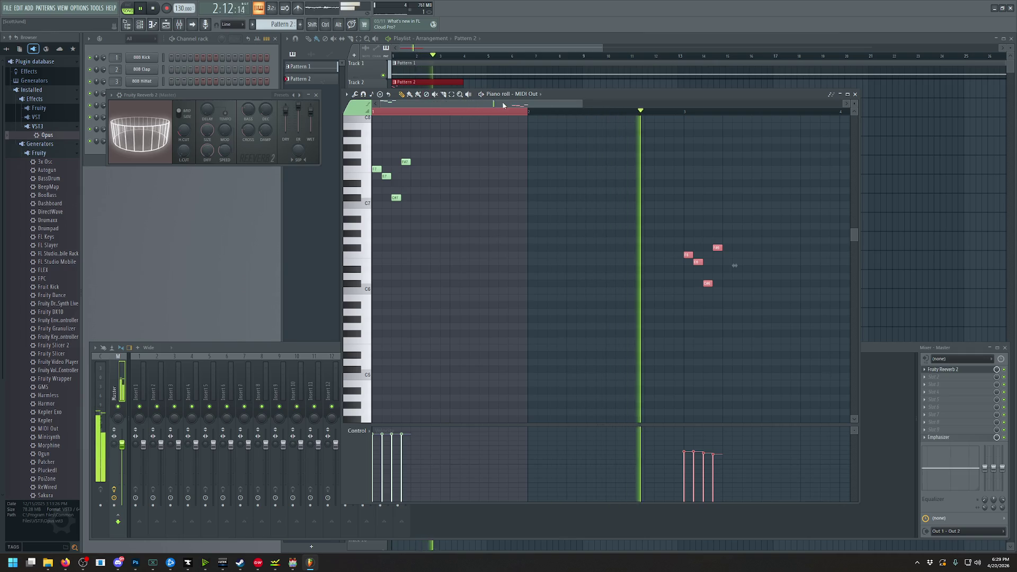
{"action": "mouse_move", "coordinate": [515, 105]}
{"action": "left_mouse_down"}
{"action": "mouse_move", "coordinate": [659, 109]}
{"action": "mouse_move", "coordinate": [607, 104]}
{"action": "left_mouse_up"}
{"action": "key", "text": "space"}
{"action": "key", "text": "ctrl+v"}
{"action": "mouse_move", "coordinate": [397, 162]}
{"action": "left_mouse_down"}
{"action": "mouse_move", "coordinate": [862, 187]}
{"action": "mouse_move", "coordinate": [824, 187]}
{"action": "left_mouse_up"}
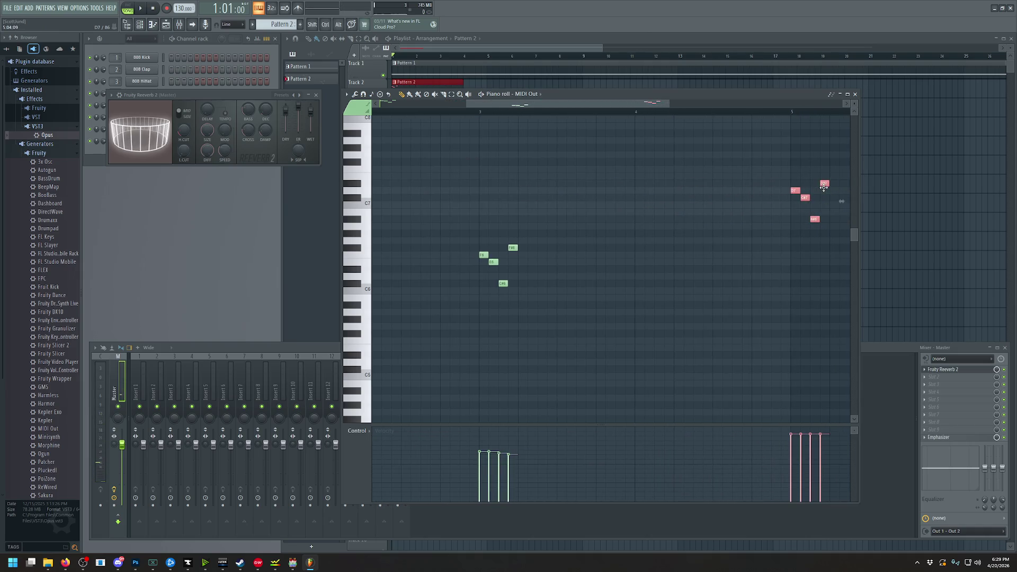
{"action": "key", "text": "space"}
{"action": "key", "text": "ctrl+z"}
{"action": "mouse_move", "coordinate": [517, 103]}
{"action": "left_mouse_down"}
{"action": "mouse_move", "coordinate": [422, 99]}
{"action": "mouse_move", "coordinate": [600, 112]}
{"action": "mouse_move", "coordinate": [568, 113]}
{"action": "left_mouse_up"}
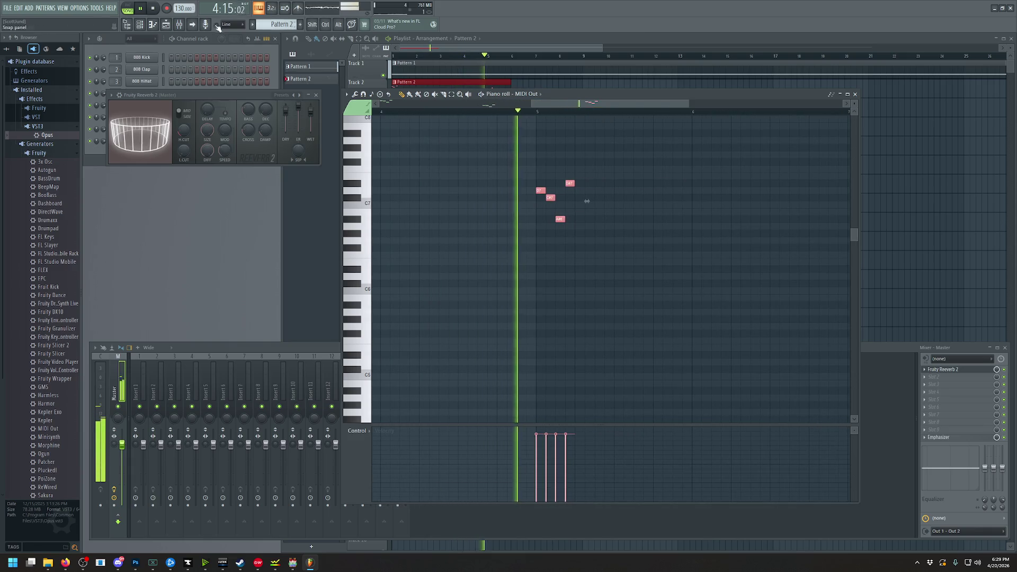
{"action": "left_click", "coordinate": [153, 9]}
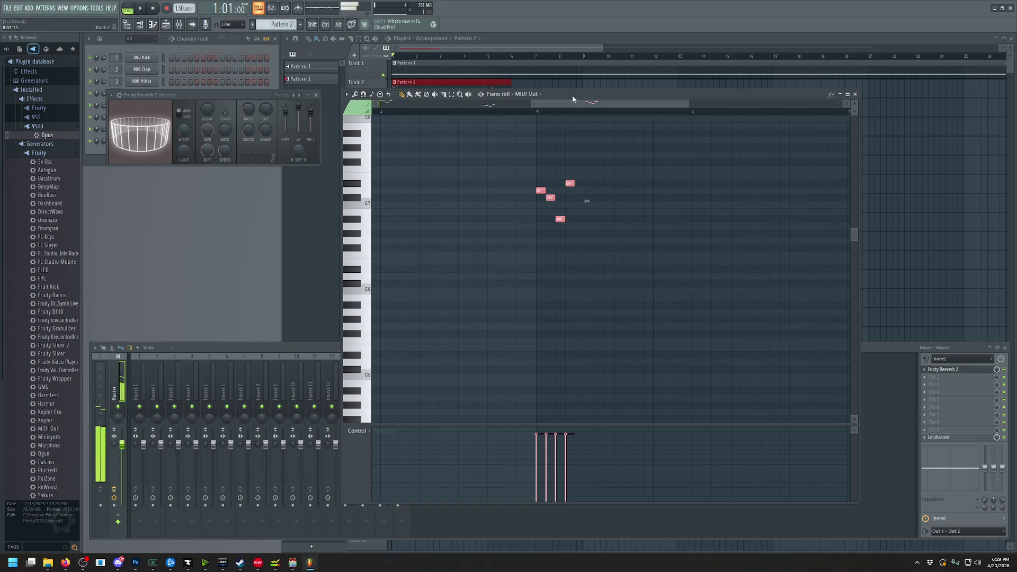
{"action": "key", "text": "Delete"}
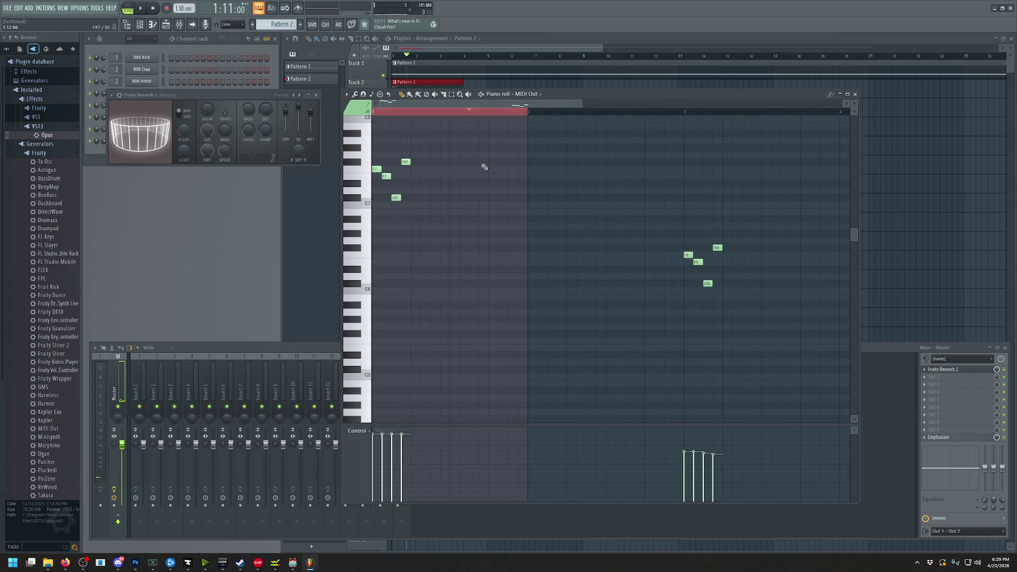
Duplicate the four-note phrase and place the copies in bar 1 near C7
{"action": "scroll", "coordinate": [484, 167], "scroll_direction": "up", "scroll_amount": 3}
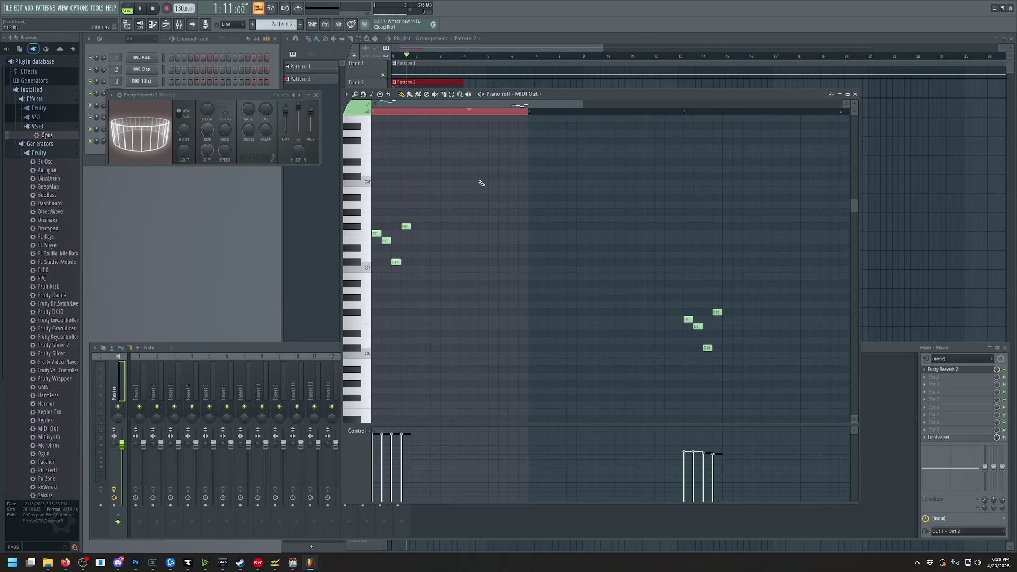
{"action": "left_click_drag", "start_coordinate": [449, 203], "coordinate": [391, 272]}
{"action": "left_click", "coordinate": [402, 93]}
{"action": "key", "text": "ctrl+b"}
{"action": "mouse_move", "coordinate": [474, 234]}
{"action": "left_mouse_down"}
{"action": "mouse_move", "coordinate": [365, 238]}
{"action": "mouse_move", "coordinate": [360, 271]}
{"action": "left_mouse_up"}
{"action": "left_click", "coordinate": [140, 8]}
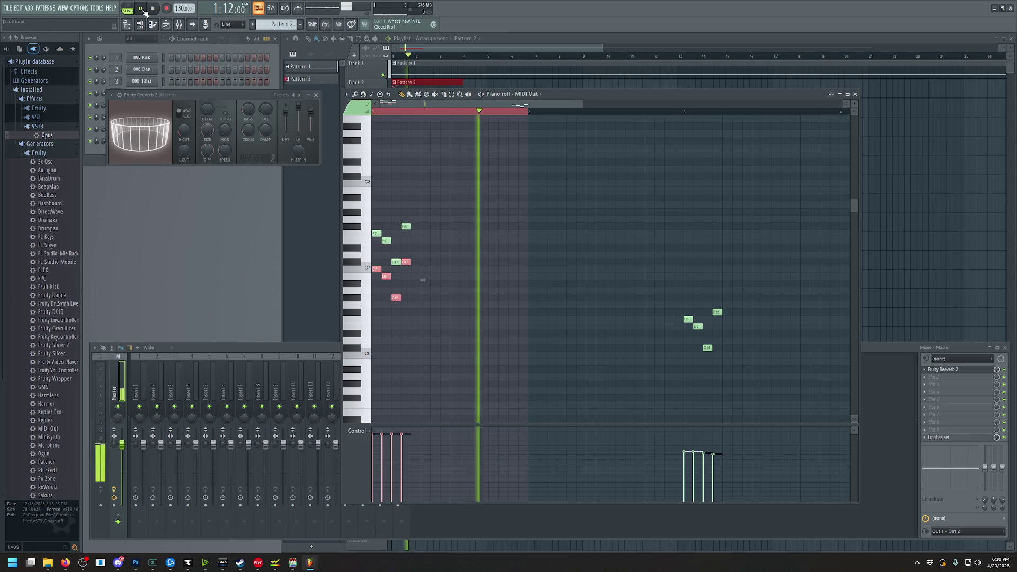
{"action": "left_click", "coordinate": [152, 10]}
{"action": "key", "text": "space"}
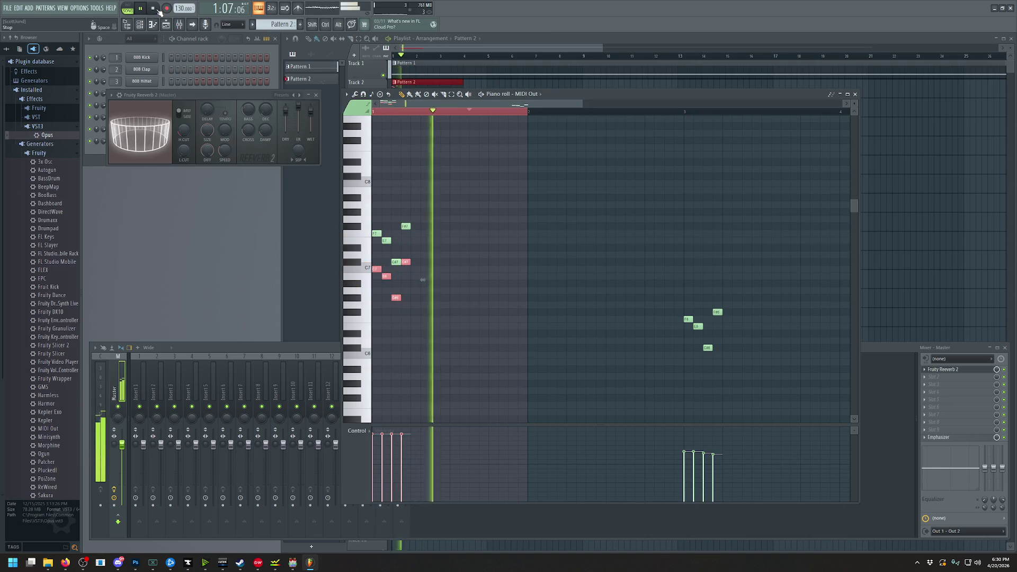
{"action": "key", "text": "space"}
Transpose the copied notes up eight semitones and audition the layered phrase
{"action": "left_click_drag", "start_coordinate": [376, 268], "coordinate": [377, 275]}
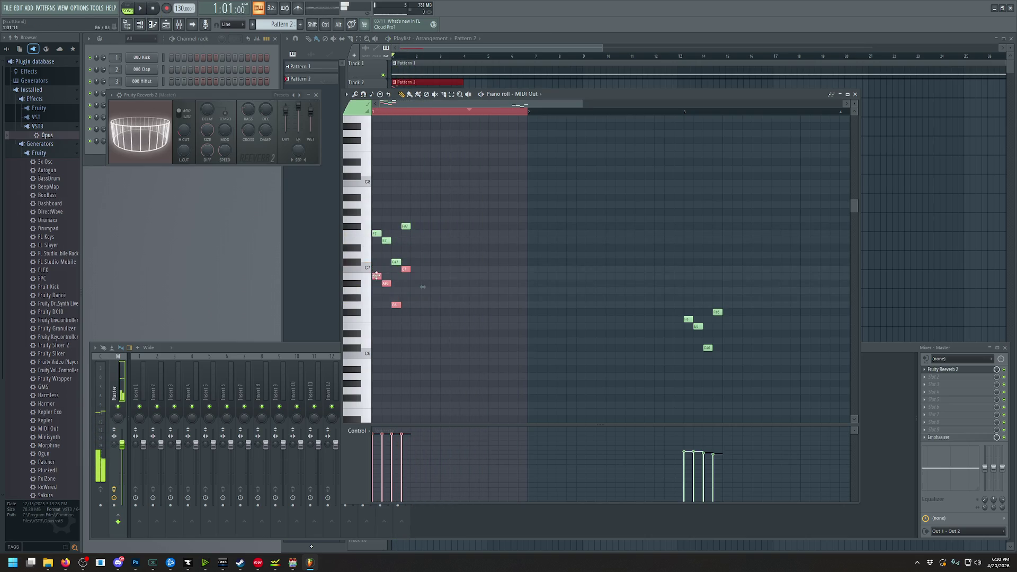
{"action": "key", "text": "space"}
{"action": "left_click", "coordinate": [155, 9]}
{"action": "key", "text": "space"}
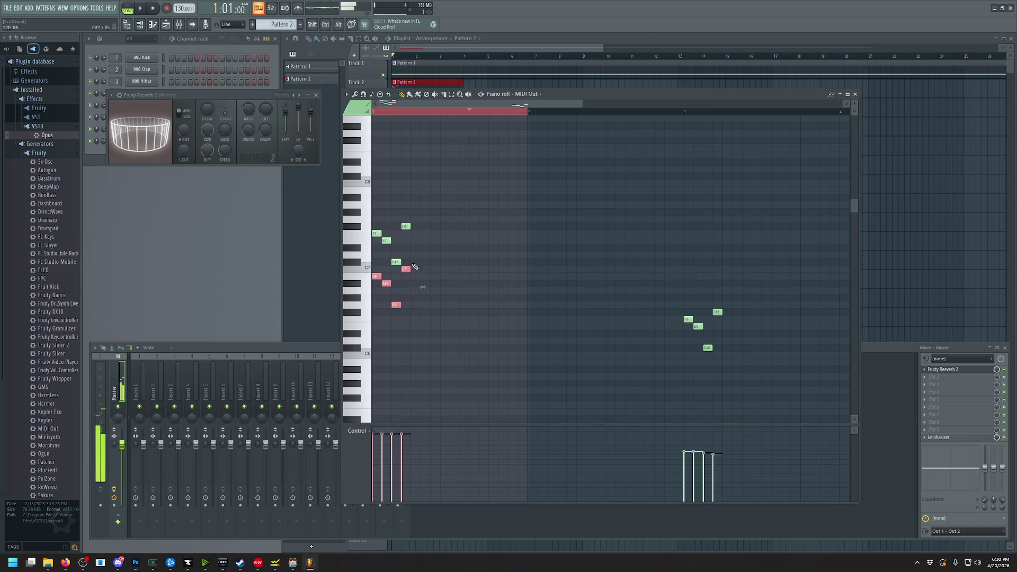
{"action": "left_click_drag", "start_coordinate": [408, 268], "coordinate": [408, 212]}
{"action": "left_click", "coordinate": [141, 8]}
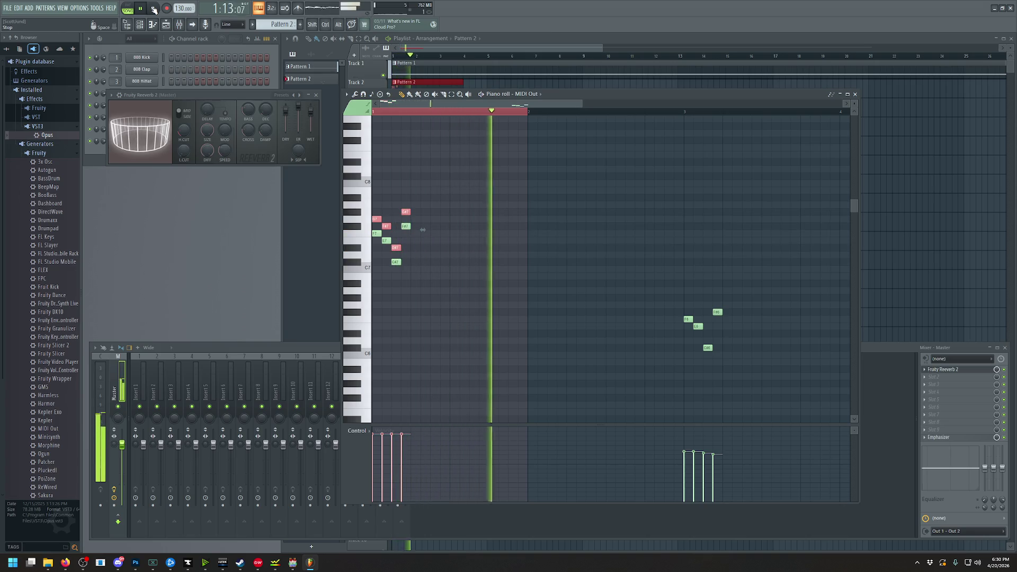
{"action": "left_click", "coordinate": [153, 9]}
Undo the one-step nudge, lower the copies one semitone, and replay the pattern
{"action": "key", "text": "shift+Right"}
{"action": "key", "text": "space"}
{"action": "key", "text": "space"}
{"action": "key", "text": "ctrl+z"}
{"action": "key", "text": "ctrl+z"}
{"action": "key", "text": "ctrl+z"}
{"action": "key", "text": "space"}
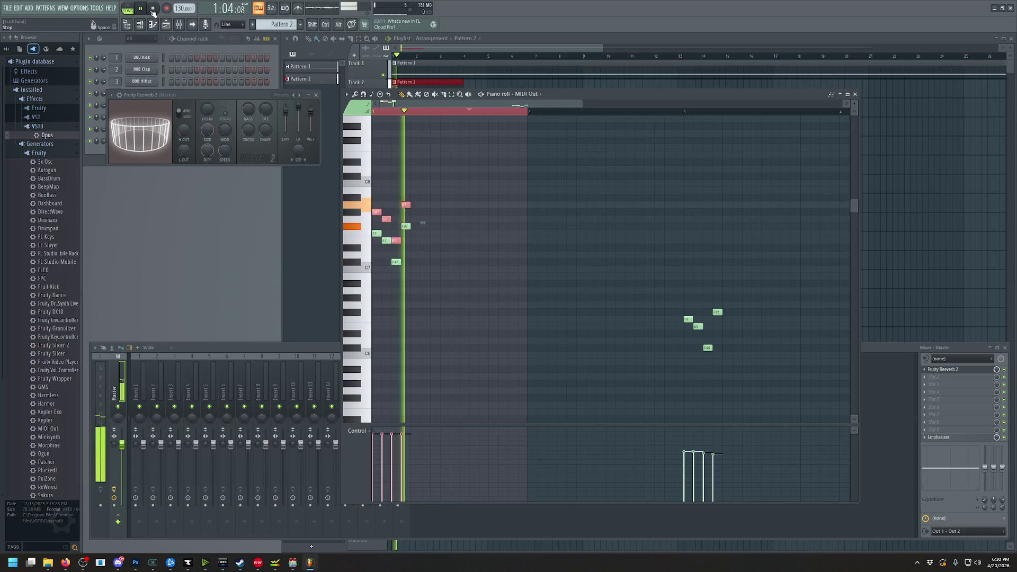
{"action": "left_click", "coordinate": [152, 9]}
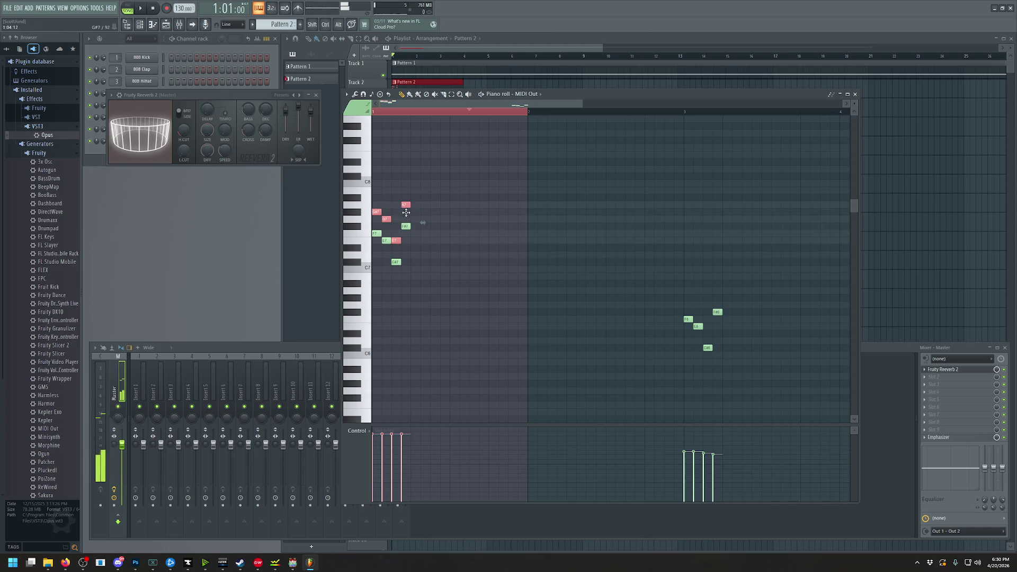
{"action": "key", "text": "Down"}
{"action": "key", "text": "space"}
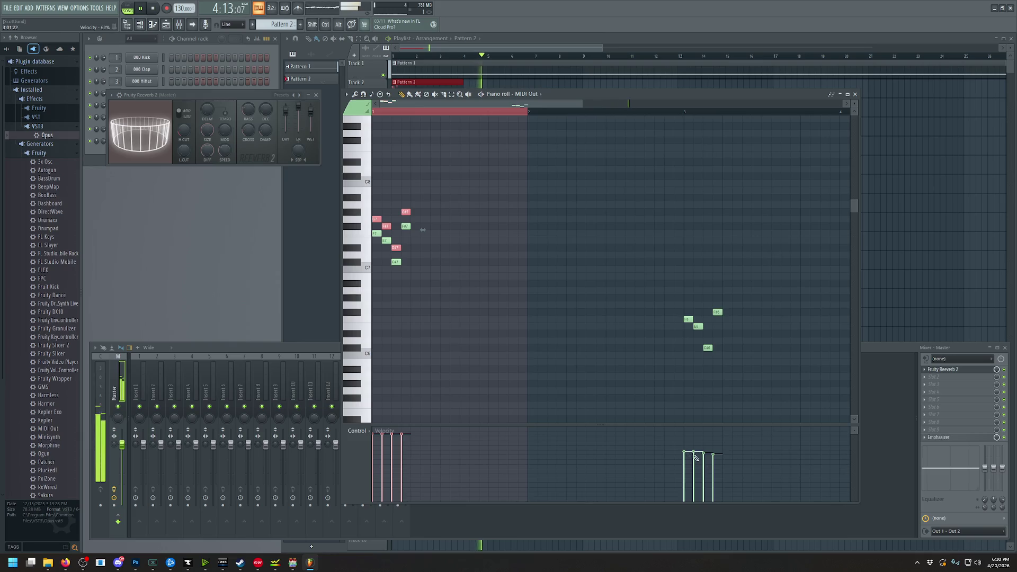
{"action": "scroll", "coordinate": [615, 158], "scroll_direction": "right", "scroll_amount": 2}
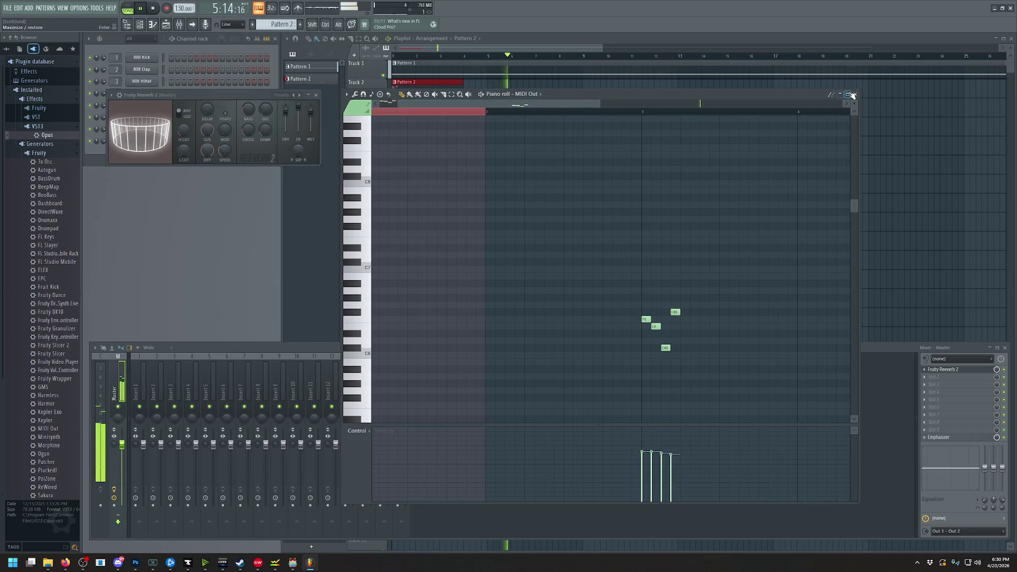
Add a note at bar 5 of Pattern 2, shifted down one semitone
{"action": "left_click", "coordinate": [154, 9]}
{"action": "left_click", "coordinate": [529, 75]}
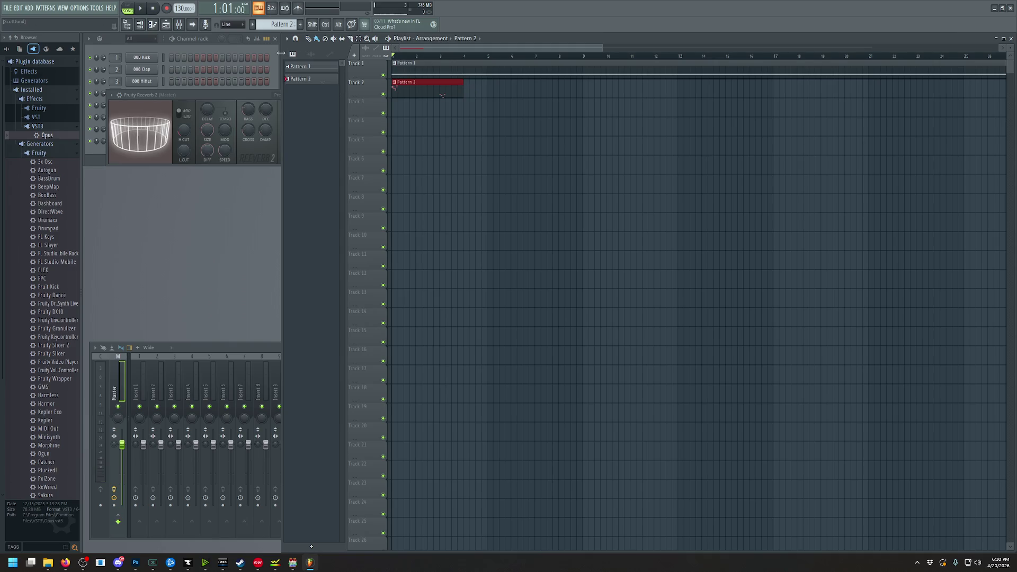
{"action": "left_click_drag", "start_coordinate": [469, 91], "coordinate": [901, 91]}
{"action": "mouse_move", "coordinate": [569, 48]}
{"action": "left_mouse_down"}
{"action": "mouse_move", "coordinate": [641, 54]}
{"action": "mouse_move", "coordinate": [570, 52]}
{"action": "left_mouse_up"}
{"action": "left_click_drag", "start_coordinate": [959, 90], "coordinate": [477, 90]}
{"action": "double_click", "coordinate": [416, 83]}
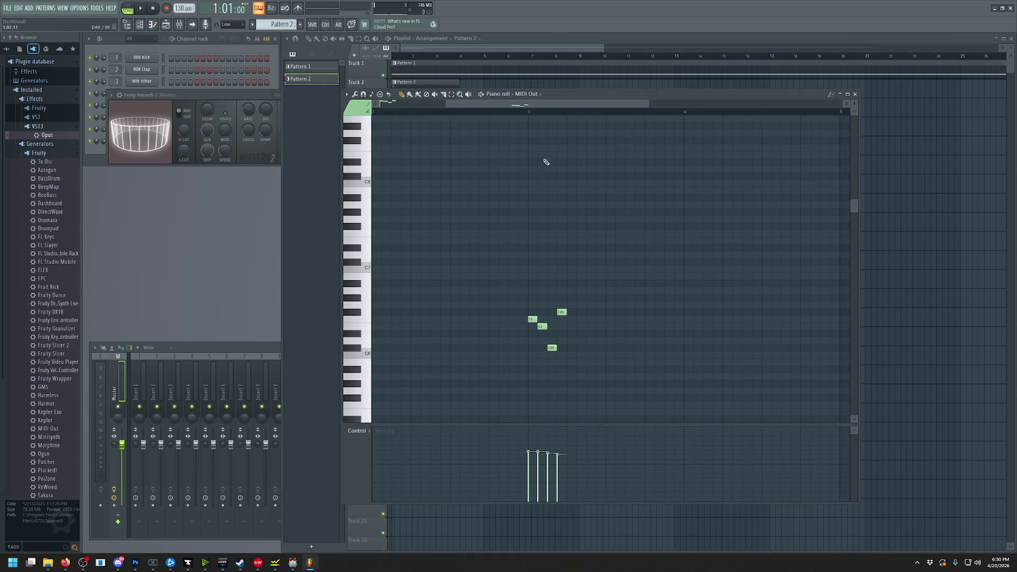
{"action": "left_click_drag", "start_coordinate": [583, 106], "coordinate": [705, 106]}
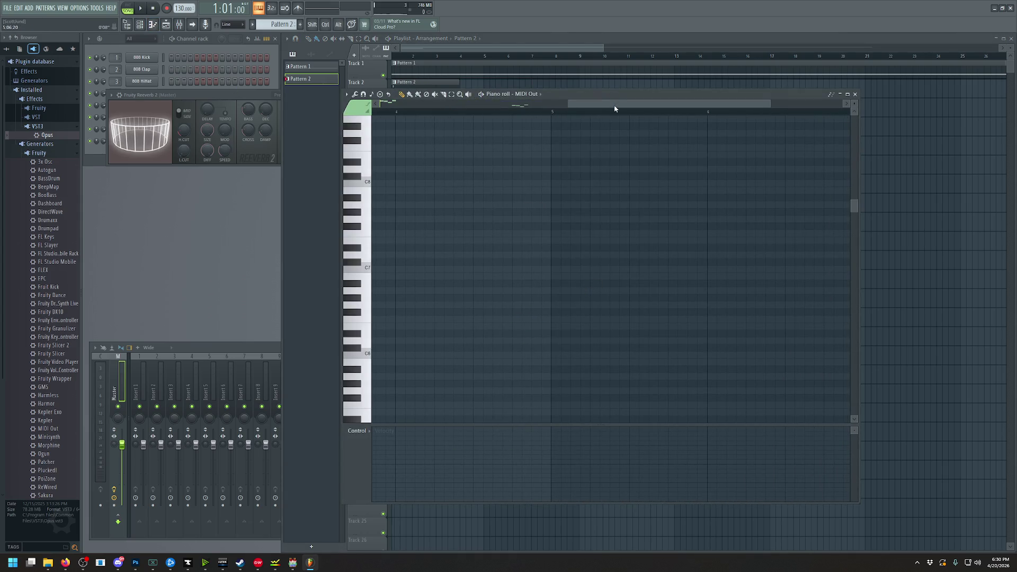
{"action": "scroll", "coordinate": [641, 242], "scroll_direction": "up", "scroll_amount": 5}
{"action": "scroll", "coordinate": [640, 294], "scroll_direction": "down", "scroll_amount": 3, "text": "ctrl"}
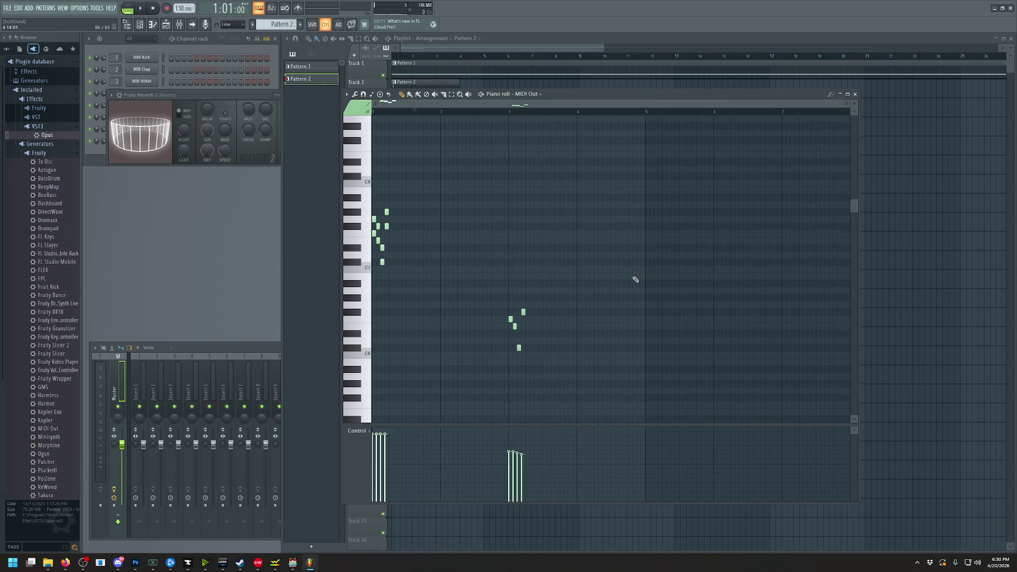
{"action": "left_click", "coordinate": [645, 205]}
{"action": "left_click_drag", "start_coordinate": [644, 213], "coordinate": [647, 215]}
{"action": "left_click", "coordinate": [529, 50]}
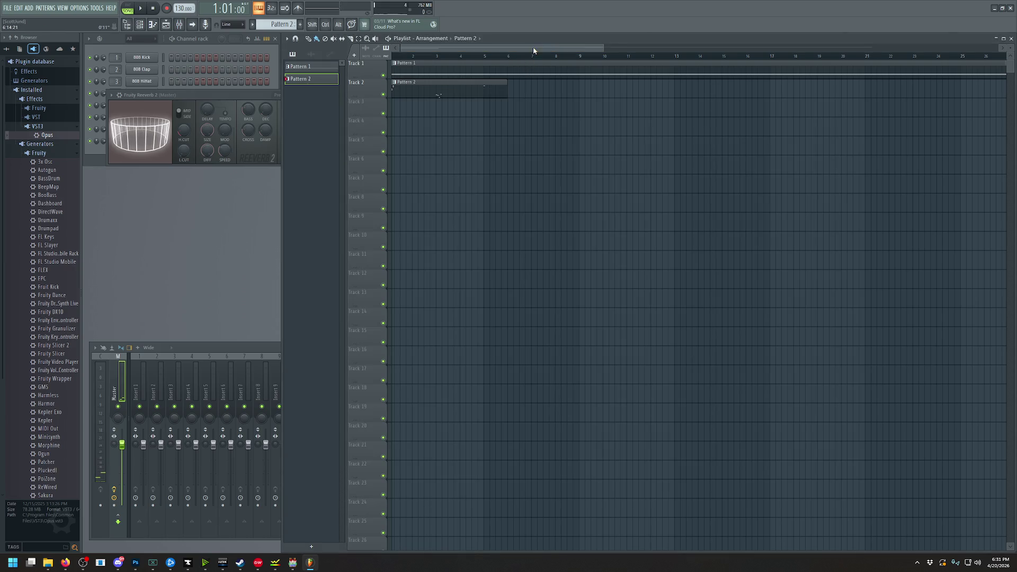
Paint Pattern 2 clips back to back along Track 2 in the Playlist
{"action": "mouse_move", "coordinate": [513, 97]}
{"action": "left_mouse_down"}
{"action": "mouse_move", "coordinate": [999, 90]}
{"action": "mouse_move", "coordinate": [462, 88]}
{"action": "mouse_move", "coordinate": [723, 100]}
{"action": "left_mouse_up"}
{"action": "left_click_drag", "start_coordinate": [757, 49], "coordinate": [424, 49]}
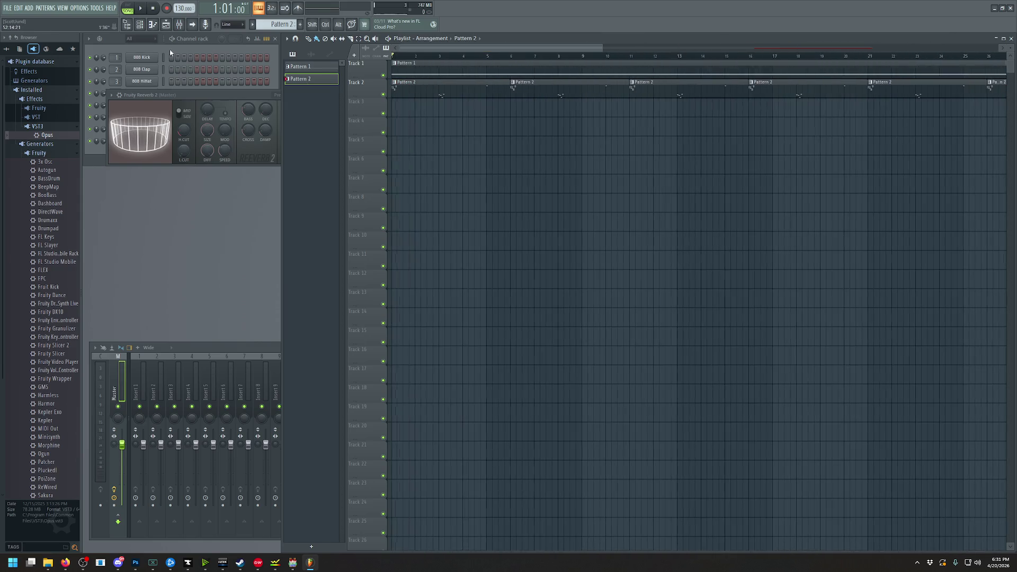
{"action": "left_click", "coordinate": [141, 39]}
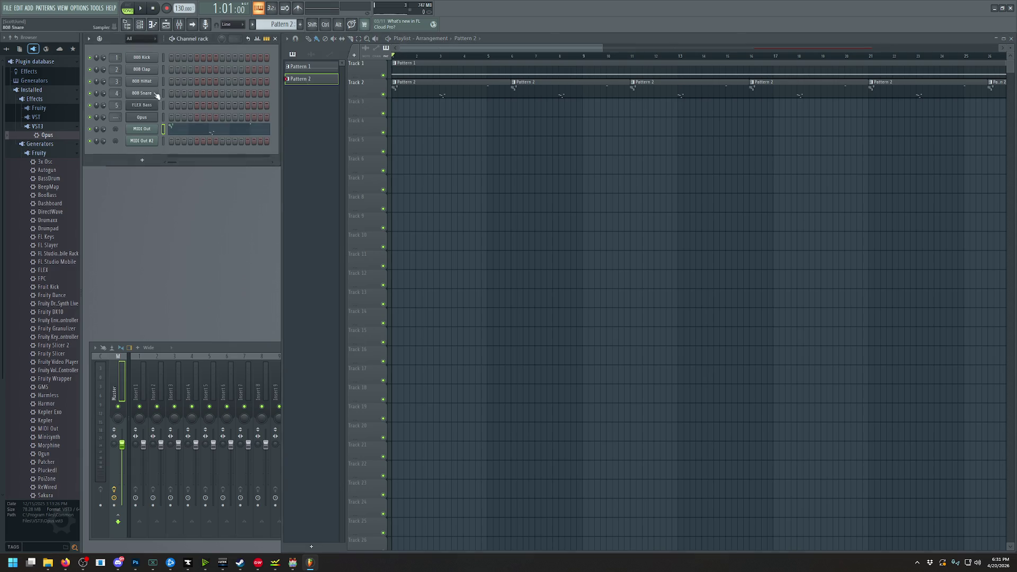
{"action": "left_click", "coordinate": [142, 118]}
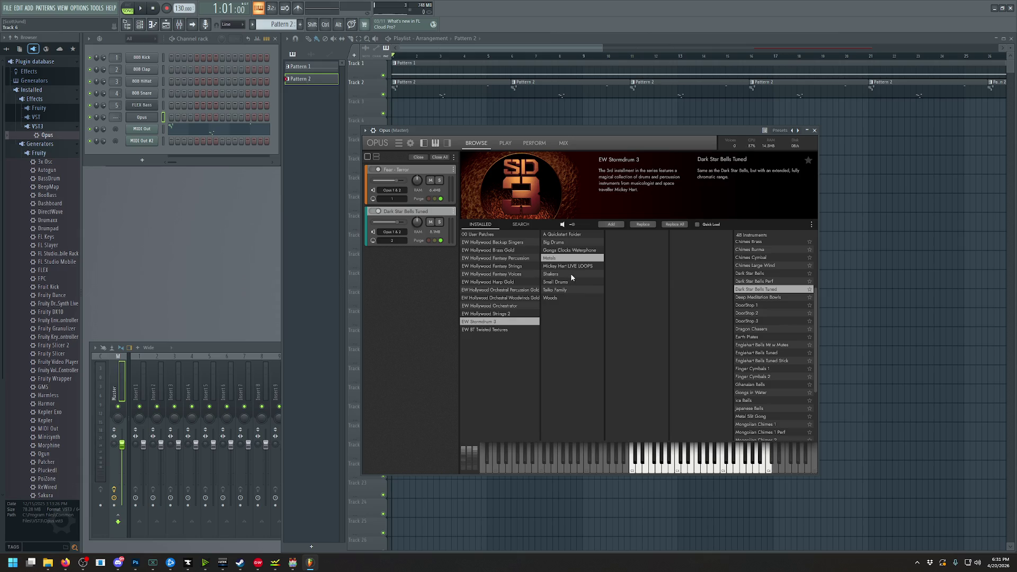
Preview Big Drums patches, load Lord of Toms Ensemble into a new Opus slot, and play it
{"action": "left_click", "coordinate": [564, 244]}
{"action": "left_click", "coordinate": [758, 275]}
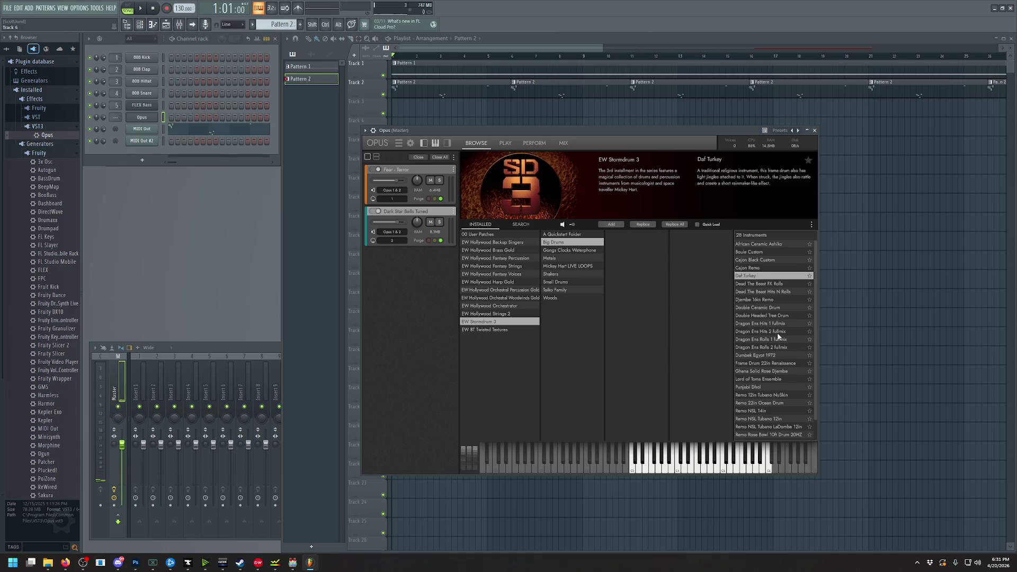
{"action": "left_click", "coordinate": [769, 324]}
{"action": "left_click", "coordinate": [762, 340]}
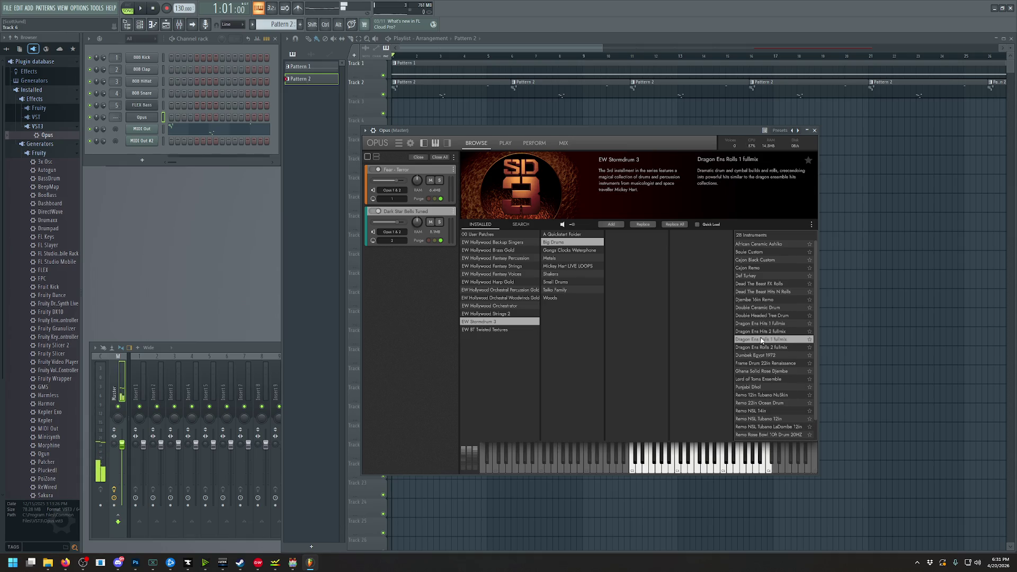
{"action": "left_click", "coordinate": [759, 380]}
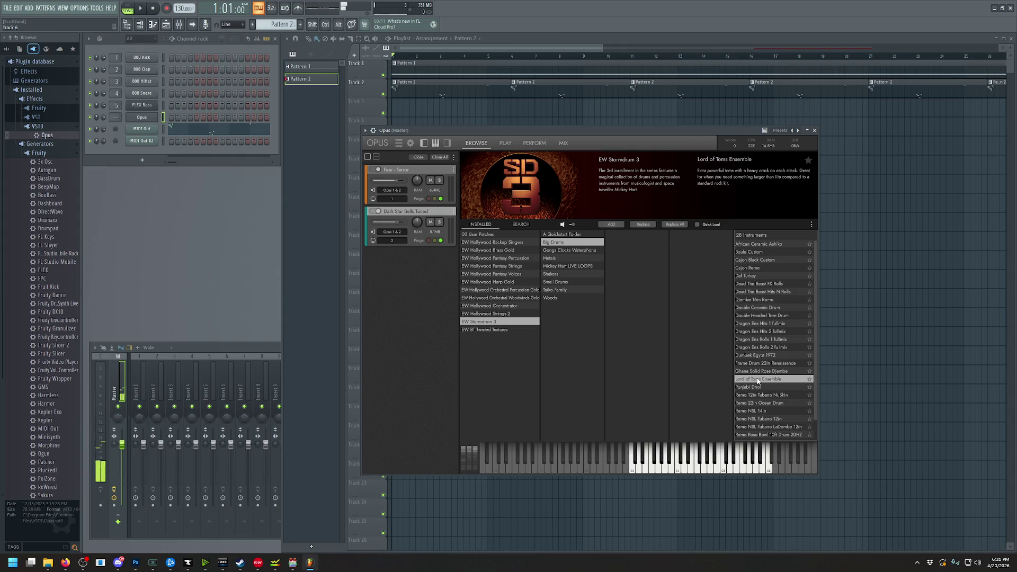
{"action": "mouse_move", "coordinate": [765, 381]}
{"action": "left_mouse_down"}
{"action": "mouse_move", "coordinate": [375, 277]}
{"action": "mouse_move", "coordinate": [413, 281]}
{"action": "left_mouse_up"}
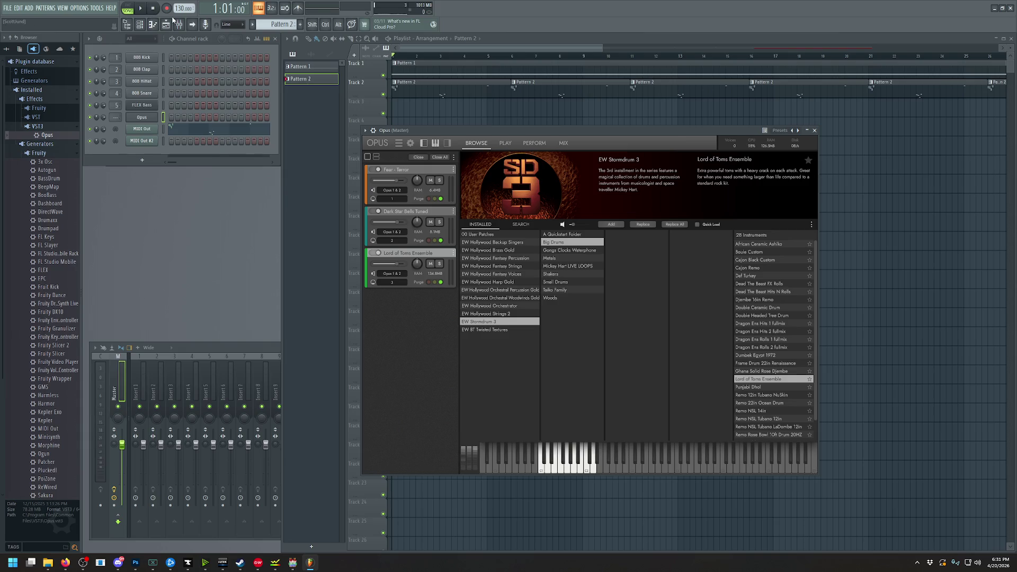
{"action": "key", "text": "space"}
Create Pattern 3 and place a Pattern 3 clip on Track 3 at bar 1
{"action": "left_click", "coordinate": [300, 24]}
{"action": "left_click", "coordinate": [316, 34]}
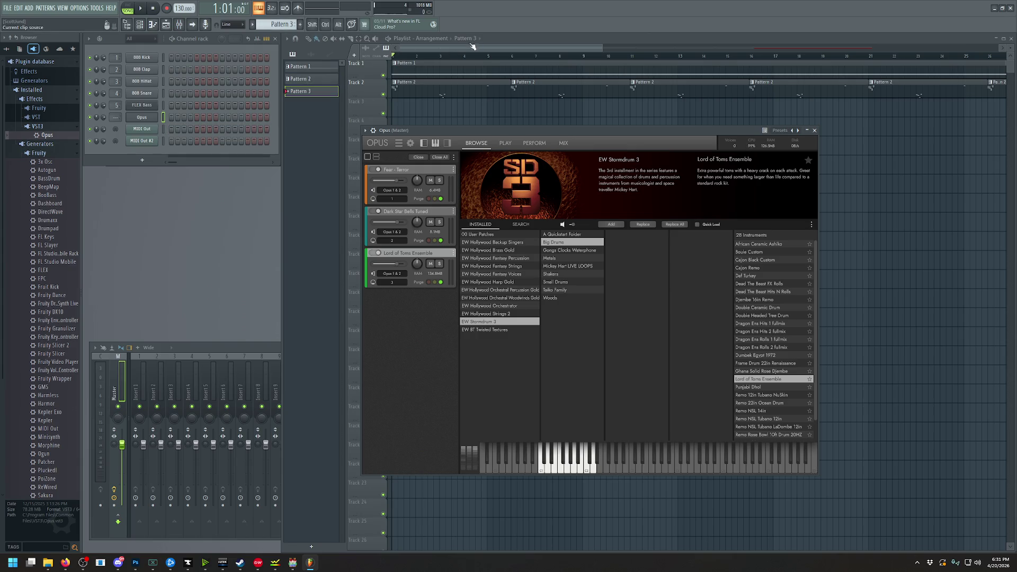
{"action": "left_click", "coordinate": [485, 53]}
{"action": "left_click", "coordinate": [400, 101]}
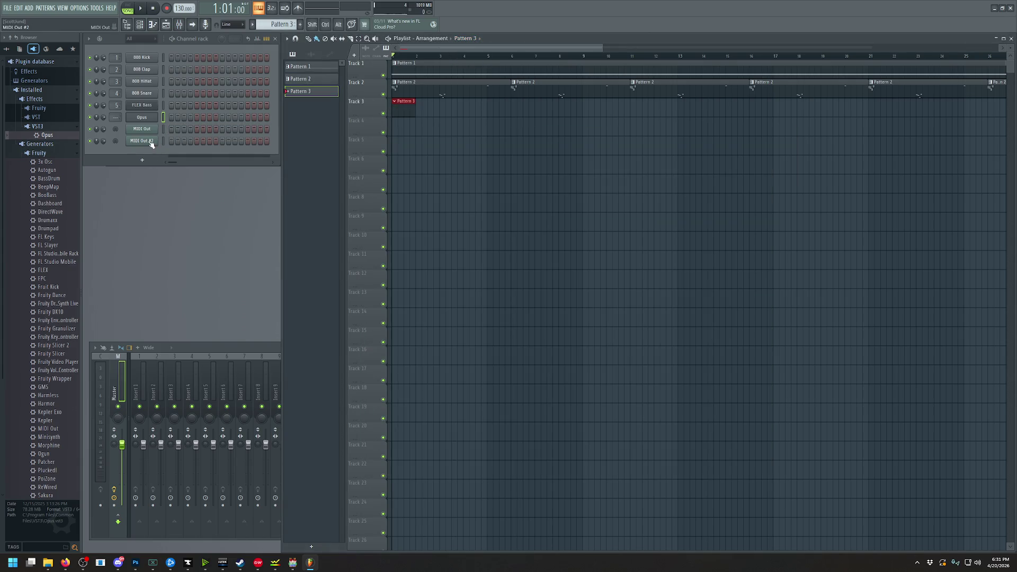
Write a short C3 note with raised velocity into MIDI Out #2's piano roll and play it
{"action": "left_click", "coordinate": [148, 143]}
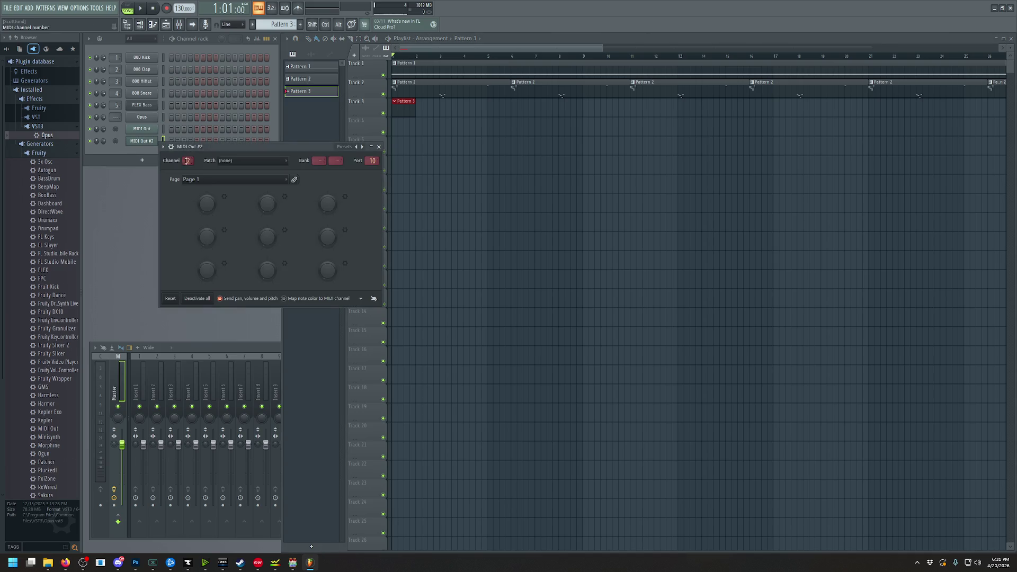
{"action": "right_click", "coordinate": [156, 154]}
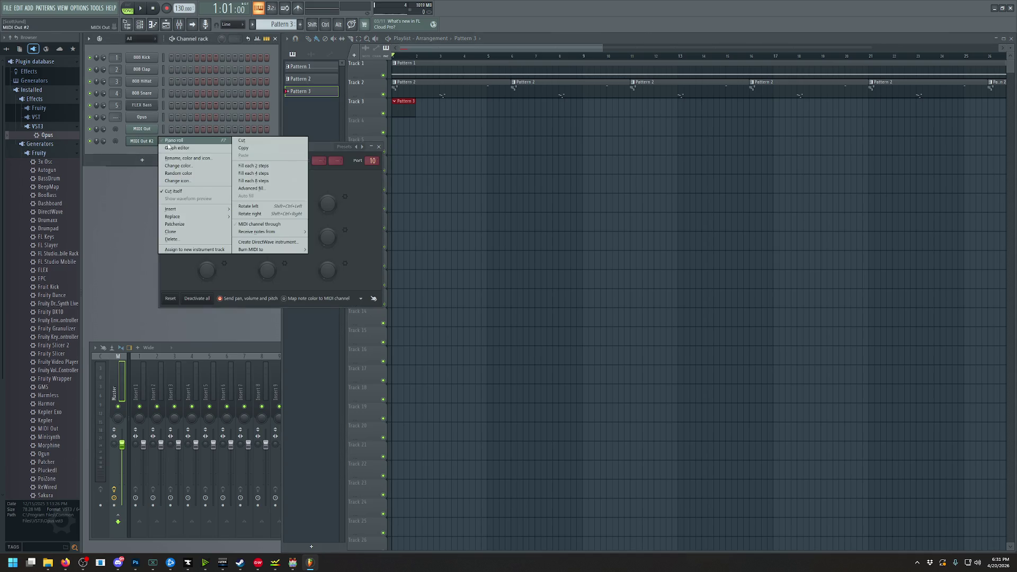
{"action": "left_click", "coordinate": [172, 147]}
{"action": "scroll", "coordinate": [360, 283], "scroll_direction": "down", "scroll_amount": 2}
{"action": "scroll", "coordinate": [361, 282], "scroll_direction": "down", "scroll_amount": 6}
{"action": "left_click", "coordinate": [354, 386]}
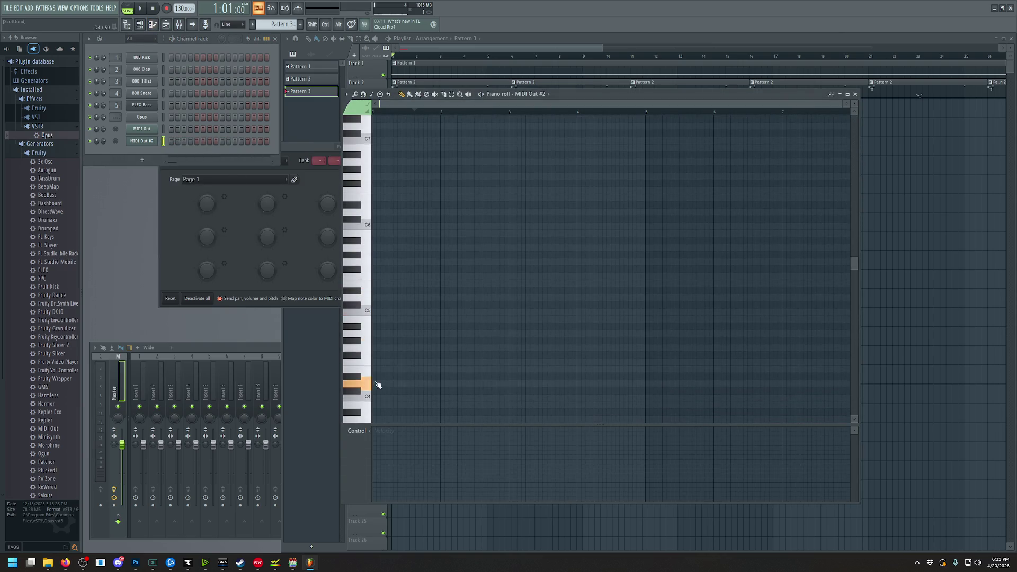
{"action": "left_click", "coordinate": [357, 363]}
{"action": "scroll", "coordinate": [367, 334], "scroll_direction": "down", "scroll_amount": 1}
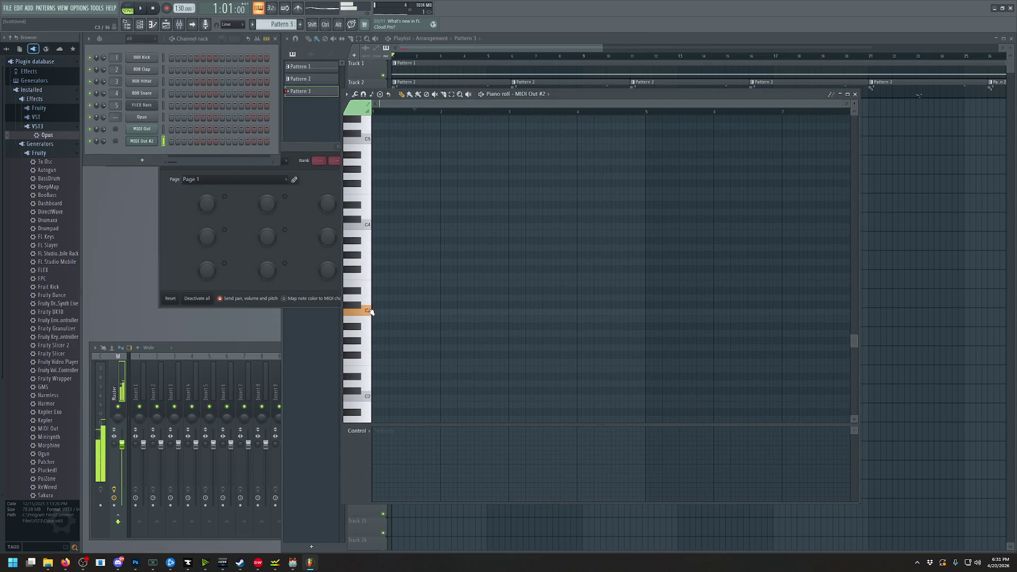
{"action": "left_click", "coordinate": [374, 312]}
{"action": "left_click", "coordinate": [380, 435]}
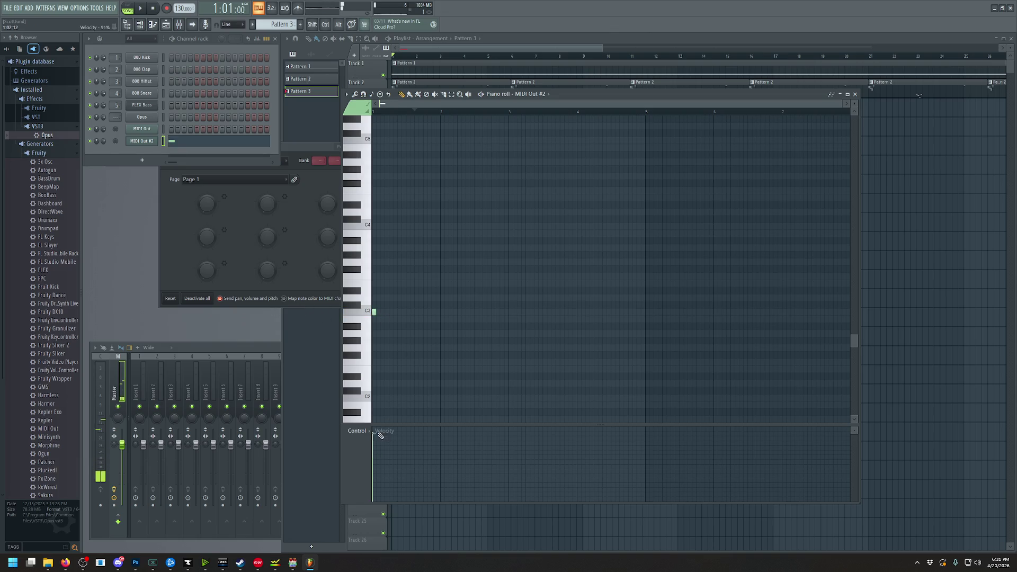
{"action": "key", "text": "space"}
Add a second C3 note close after the first, audition, and return to the Playlist
{"action": "scroll", "coordinate": [400, 313], "scroll_direction": "up", "scroll_amount": 5, "text": "ctrl"}
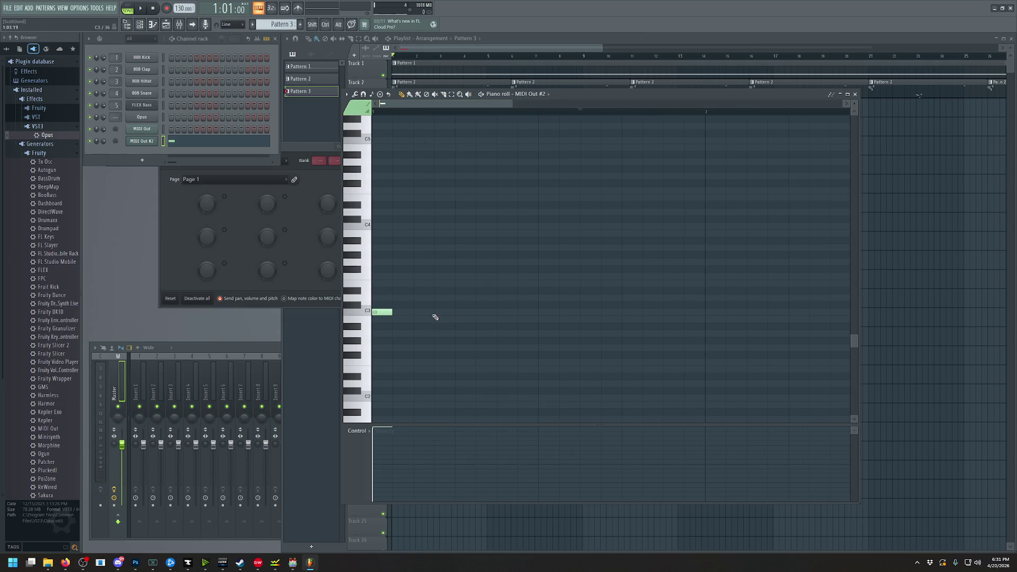
{"action": "left_click", "coordinate": [459, 314]}
{"action": "left_click", "coordinate": [142, 12]}
{"action": "key", "text": "space"}
{"action": "left_click_drag", "start_coordinate": [462, 309], "coordinate": [420, 309]}
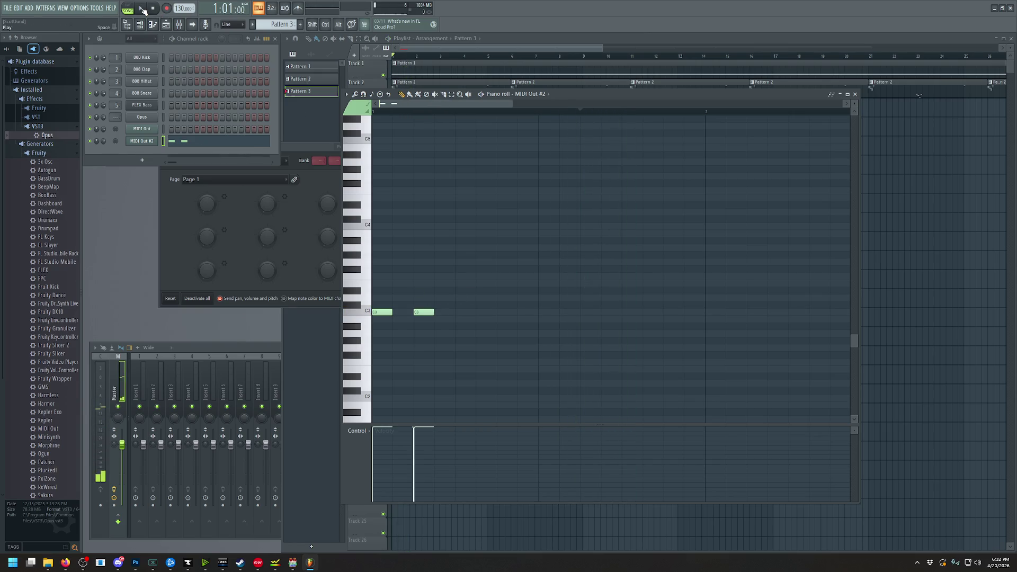
{"action": "left_click", "coordinate": [142, 9]}
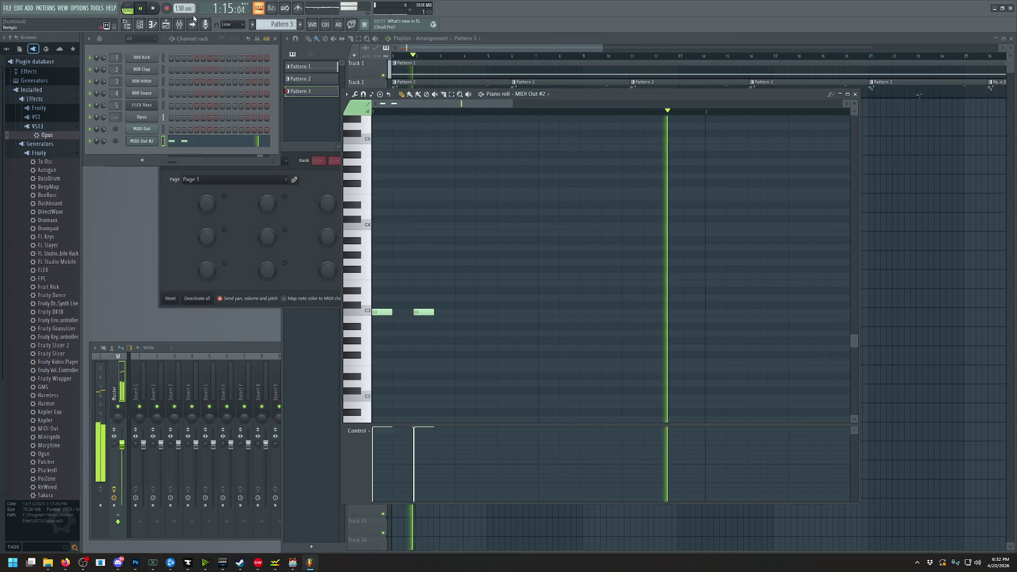
{"action": "scroll", "coordinate": [609, 215], "scroll_direction": "down", "scroll_amount": 4}
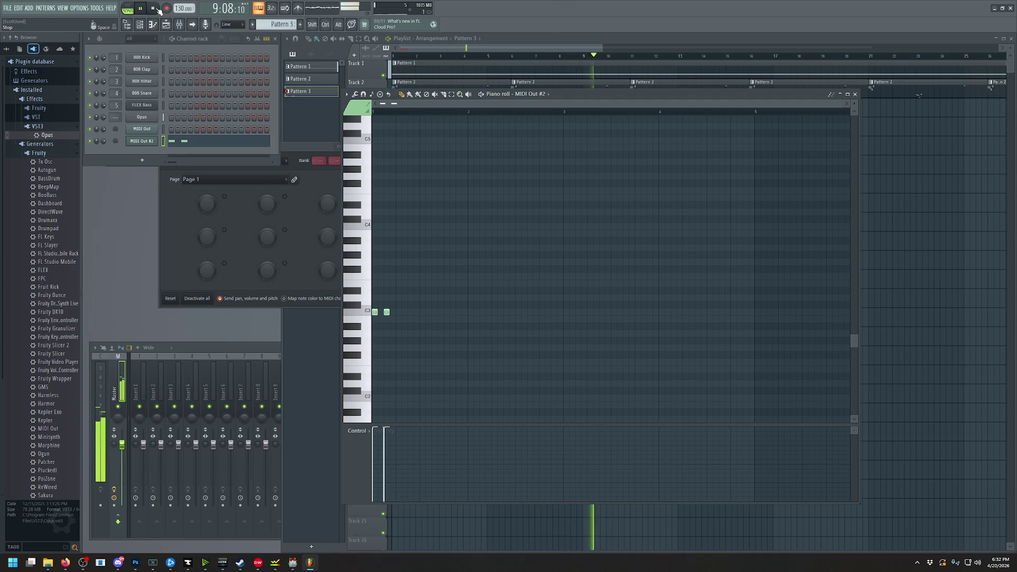
{"action": "left_click", "coordinate": [156, 9]}
{"action": "left_click", "coordinate": [520, 53]}
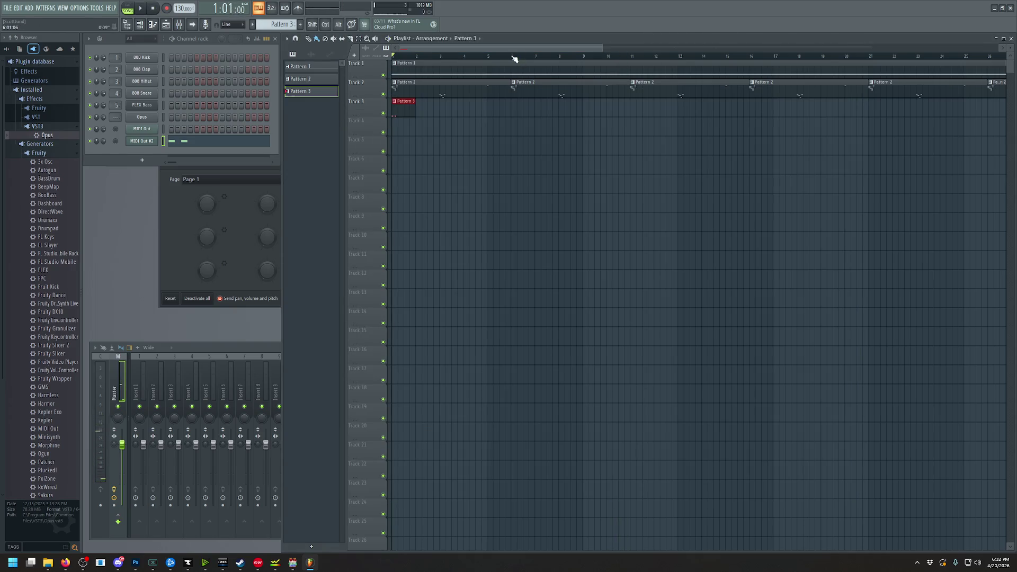
{"action": "left_click", "coordinate": [589, 112]}
{"action": "left_click_drag", "start_coordinate": [544, 50], "coordinate": [578, 49]}
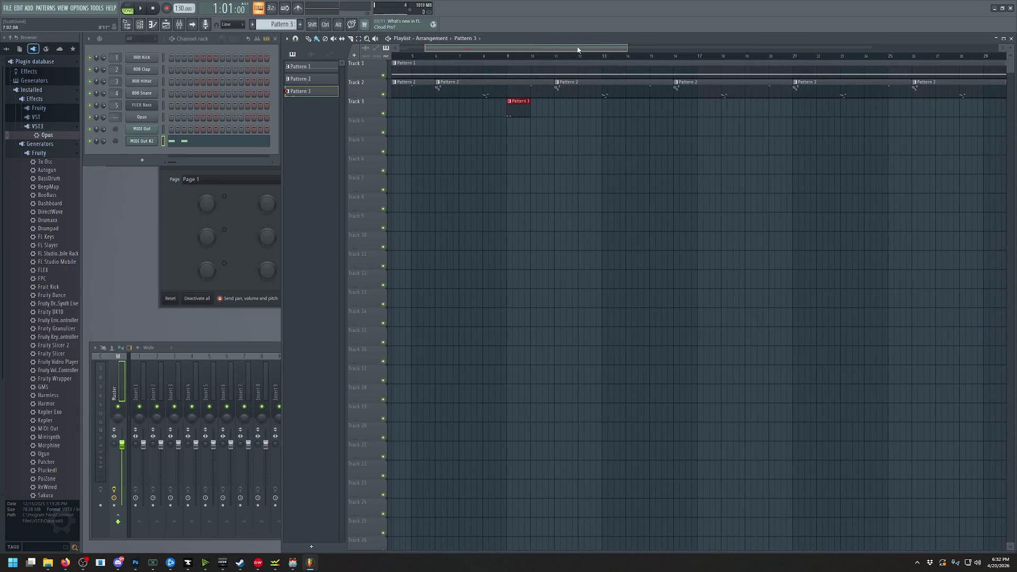
{"action": "left_click_drag", "start_coordinate": [578, 49], "coordinate": [529, 51]}
{"action": "left_click", "coordinate": [781, 113]}
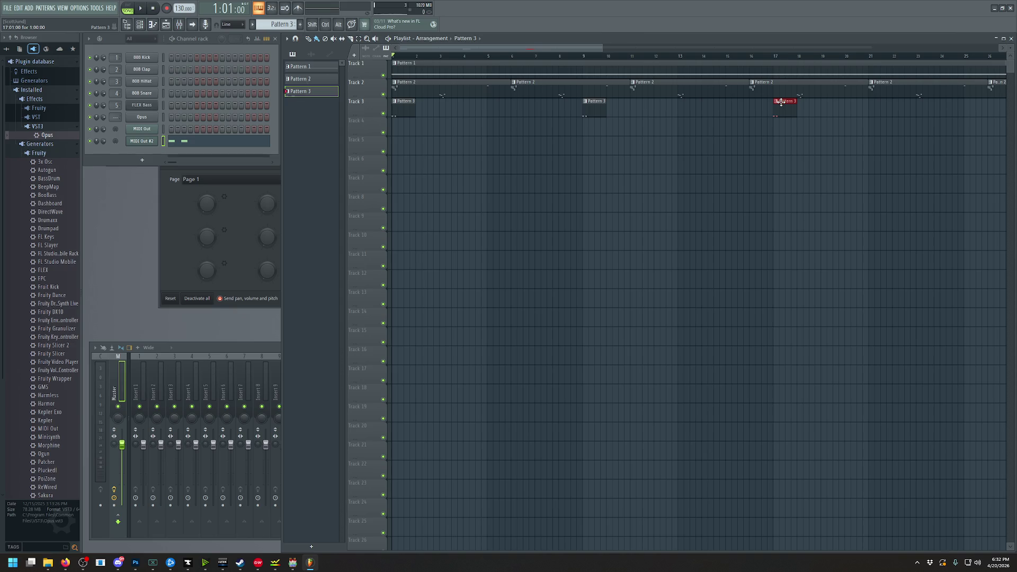
{"action": "left_click_drag", "start_coordinate": [573, 51], "coordinate": [688, 52]}
{"action": "left_click", "coordinate": [623, 110]}
{"action": "mouse_move", "coordinate": [642, 51]}
{"action": "left_mouse_down"}
{"action": "mouse_move", "coordinate": [769, 52]}
{"action": "mouse_move", "coordinate": [522, 53]}
{"action": "mouse_move", "coordinate": [697, 48]}
{"action": "left_mouse_up"}
{"action": "right_click", "coordinate": [589, 111]}
{"action": "right_click", "coordinate": [782, 112]}
{"action": "right_click", "coordinate": [634, 104]}
{"action": "left_click_drag", "start_coordinate": [617, 48], "coordinate": [501, 48]}
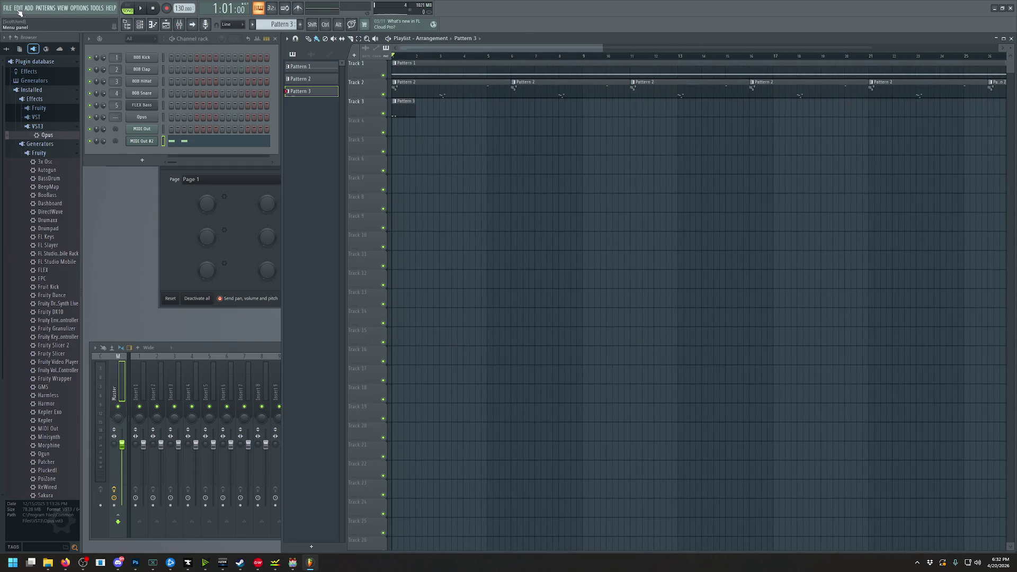
Save the FL Studio project under the name 'fsdfsdf'
{"action": "key", "text": "ctrl+s"}
{"action": "type", "text": "fsdfsdf"}
{"action": "left_click", "coordinate": [546, 333]}
Export the song as OGG, targeting RPG\This is interesting\audio\bgm
{"action": "left_click", "coordinate": [8, 8]}
{"action": "mouse_move", "coordinate": [22, 99]}
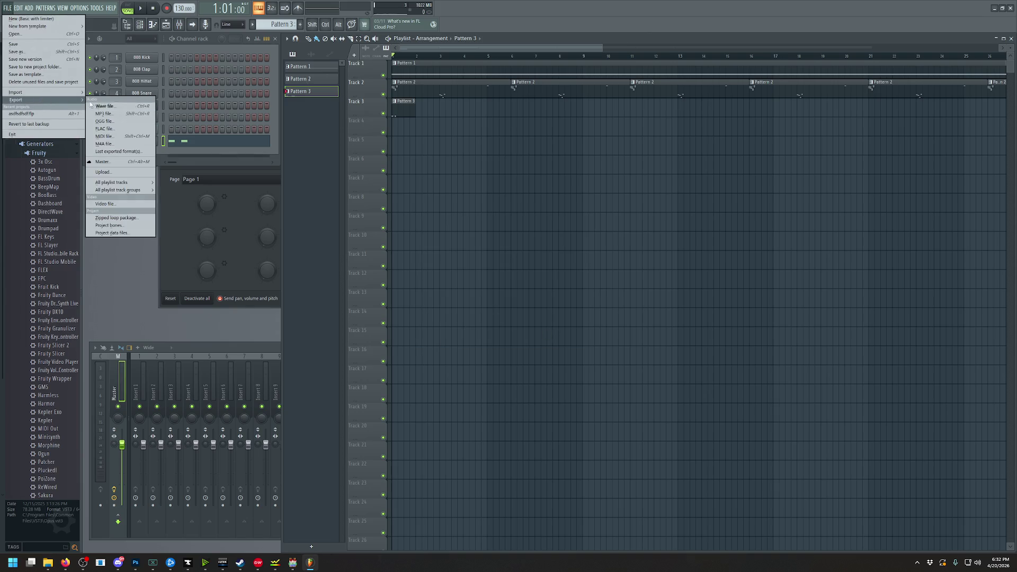
{"action": "left_click", "coordinate": [120, 122]}
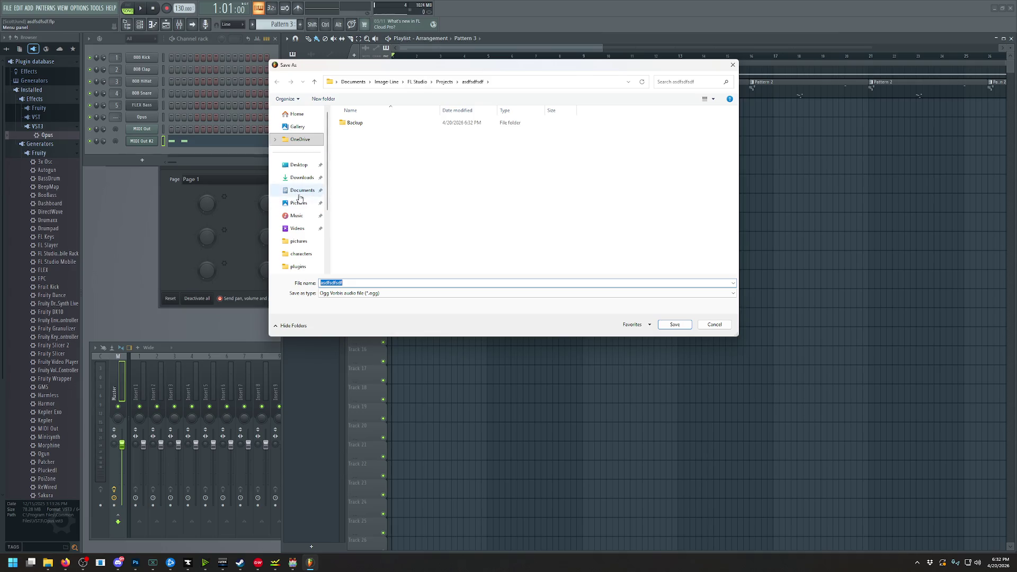
{"action": "scroll", "coordinate": [299, 207], "scroll_direction": "down", "scroll_amount": 2}
{"action": "left_click", "coordinate": [299, 213]}
{"action": "left_click", "coordinate": [378, 124]}
{"action": "double_click", "coordinate": [378, 124]}
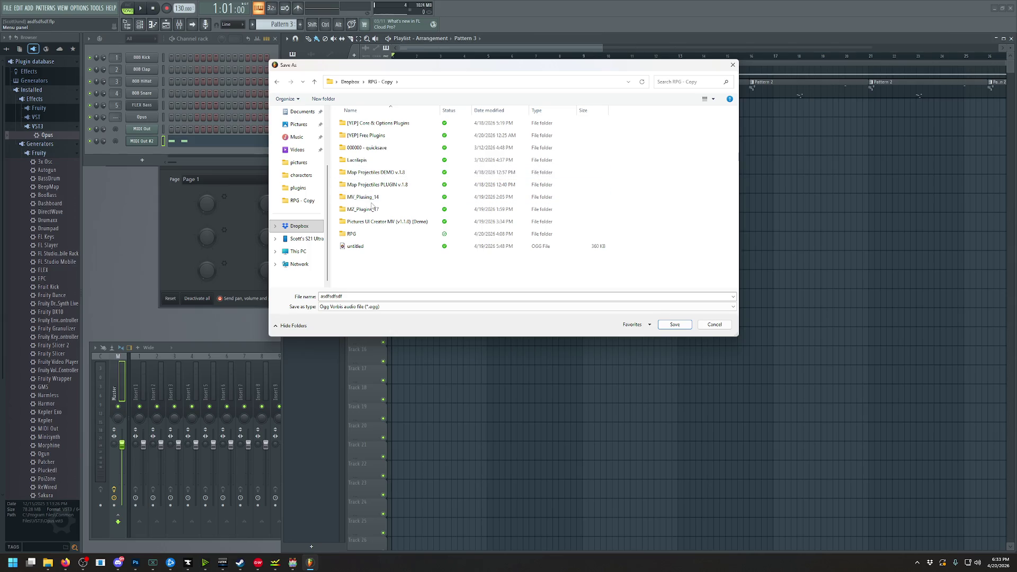
{"action": "double_click", "coordinate": [364, 234]}
{"action": "double_click", "coordinate": [365, 221]}
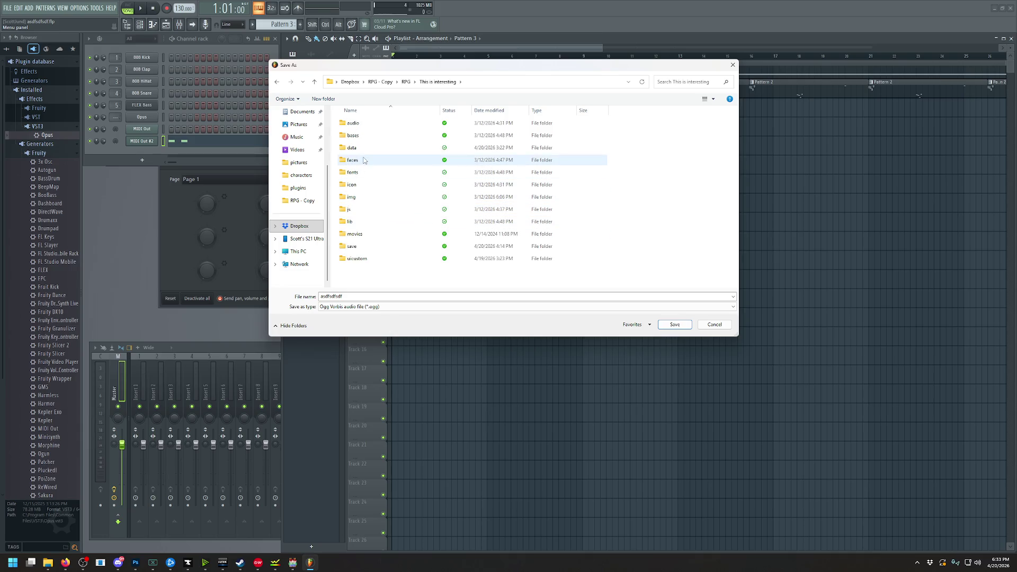
{"action": "double_click", "coordinate": [361, 124]}
{"action": "double_click", "coordinate": [362, 126]}
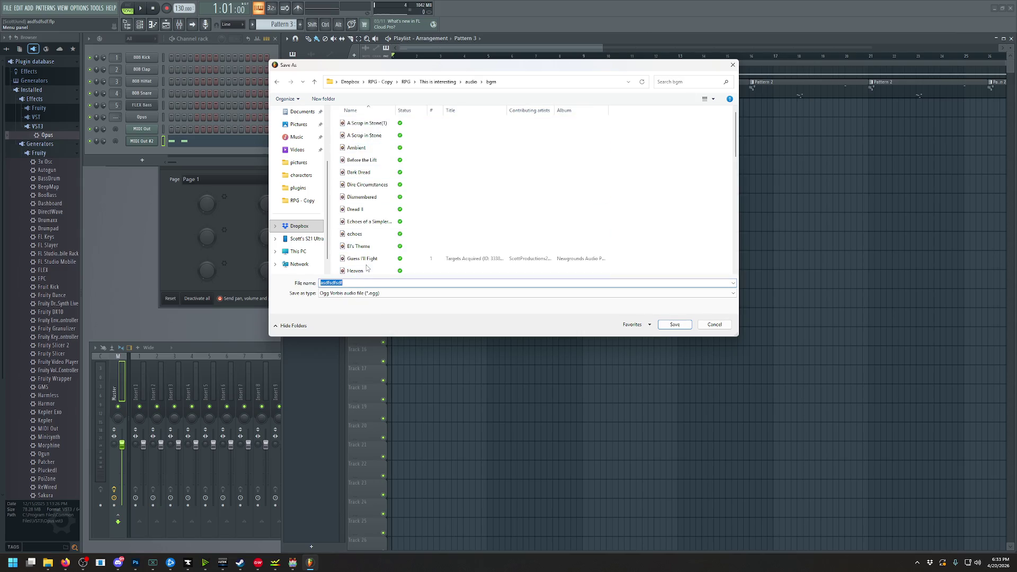
Name the export Low Health, render it, and reopen RPG Maker's Play BGM picker
{"action": "type", "text": "LL"}
{"action": "left_click", "coordinate": [673, 325]}
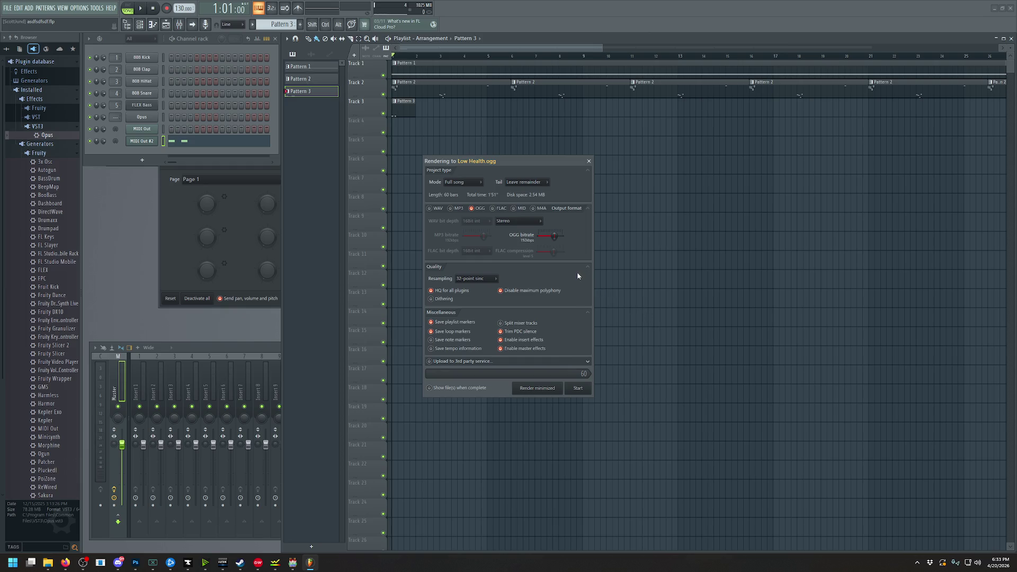
{"action": "left_click", "coordinate": [579, 389]}
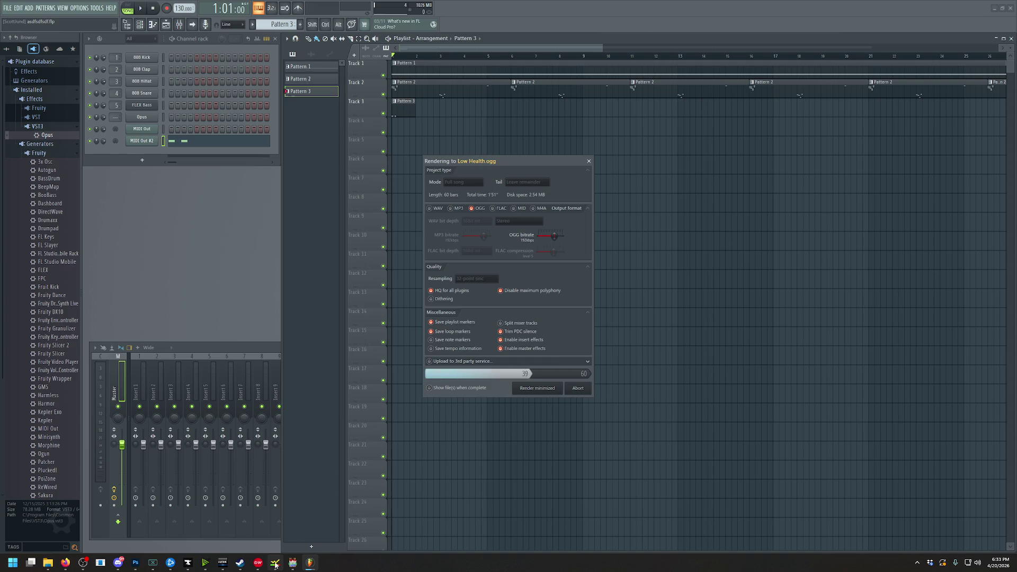
{"action": "mouse_move", "coordinate": [293, 563]}
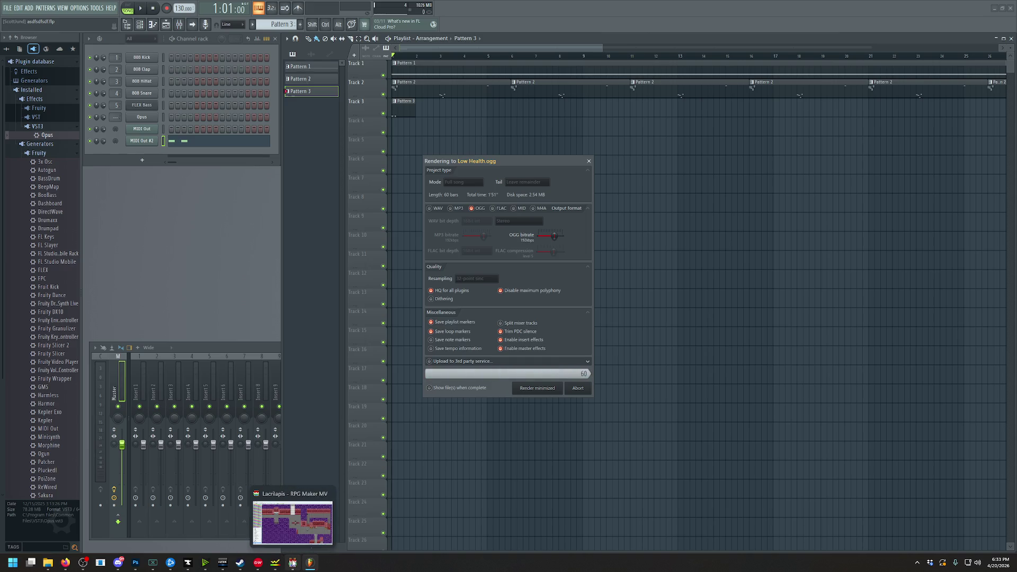
{"action": "left_click", "coordinate": [293, 562]}
{"action": "left_click", "coordinate": [625, 378]}
{"action": "left_click", "coordinate": [627, 306]}
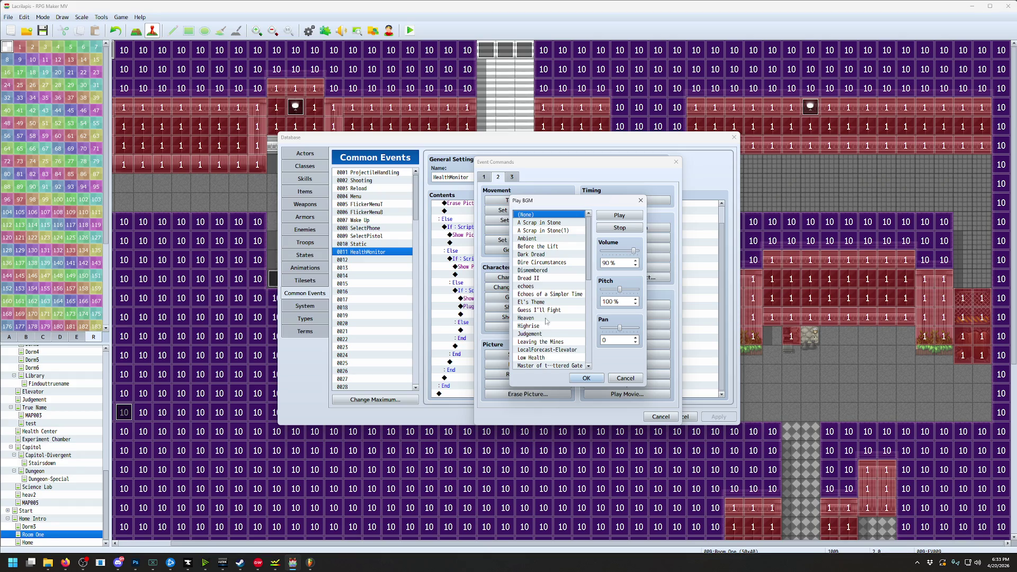
Choose Low Health at 50% volume for Play BGM, confirm, and save before playtesting
{"action": "left_click", "coordinate": [528, 357]}
{"action": "left_click", "coordinate": [617, 216]}
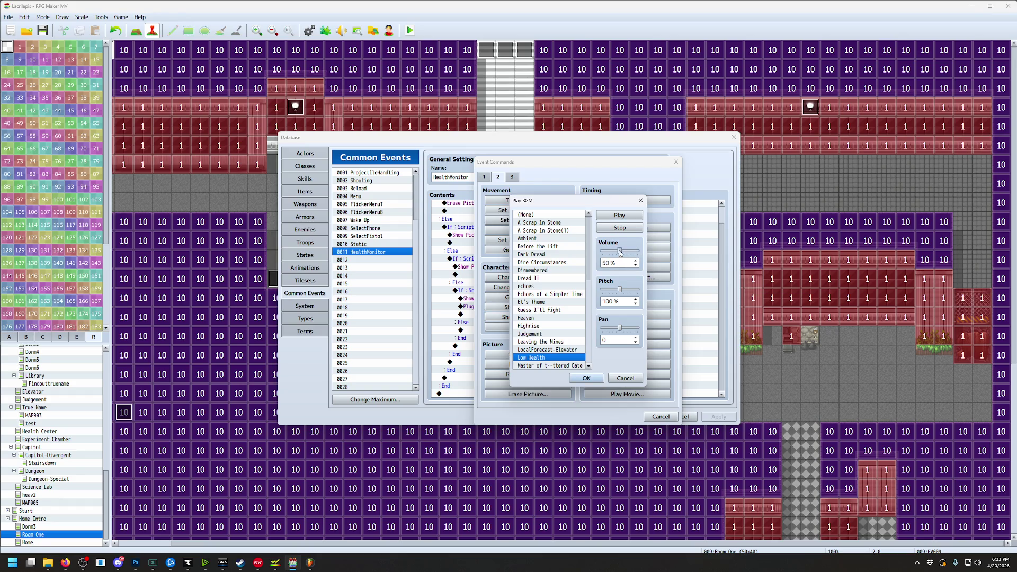
{"action": "left_click", "coordinate": [586, 377]}
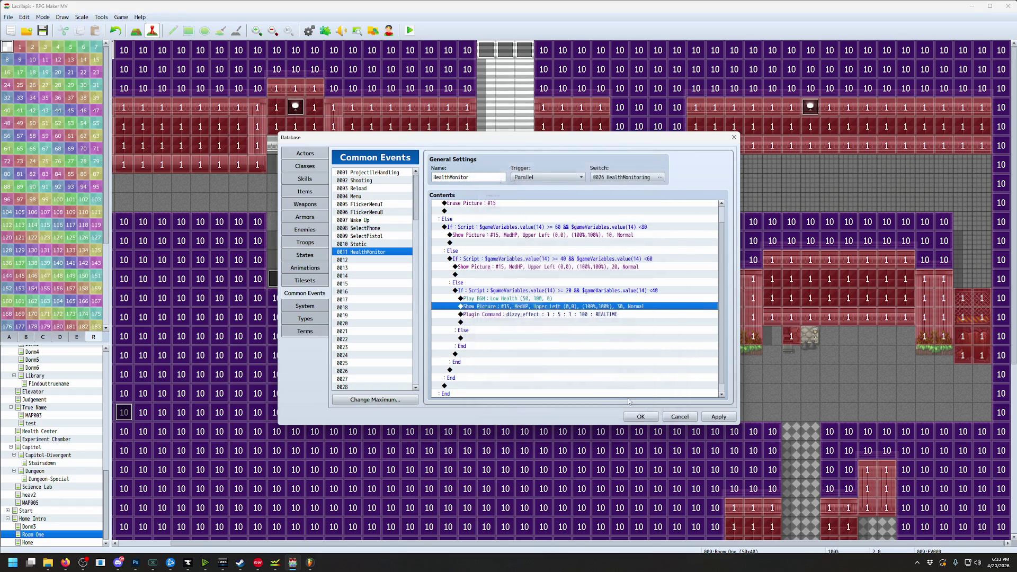
{"action": "left_click", "coordinate": [644, 417]}
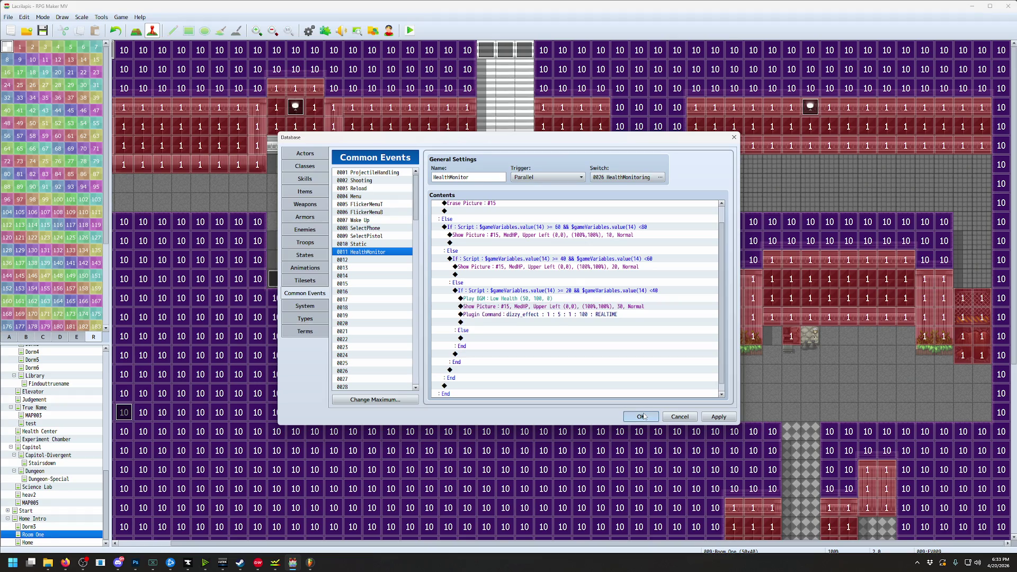
{"action": "left_click", "coordinate": [416, 32]}
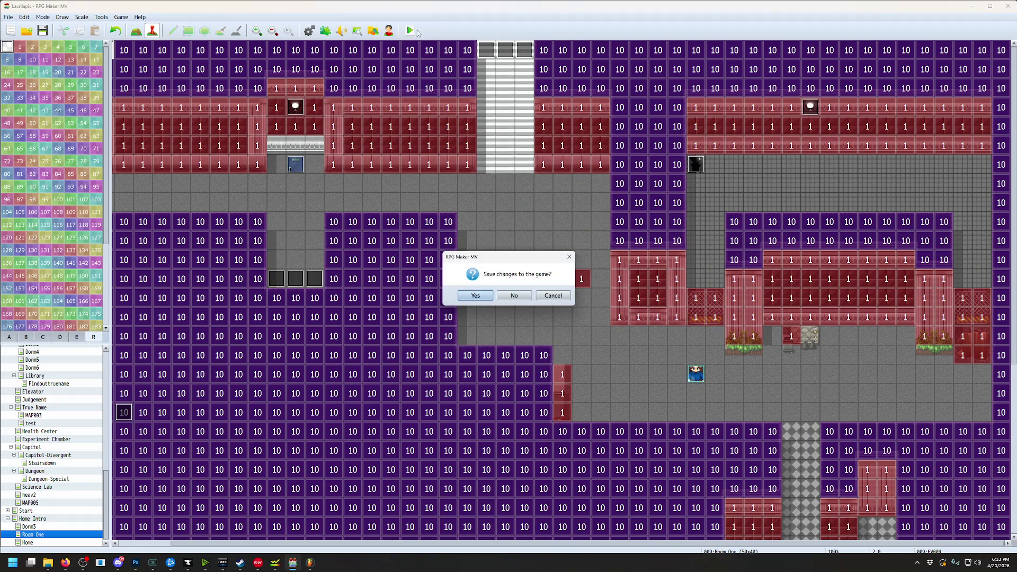
{"action": "left_click", "coordinate": [482, 297]}
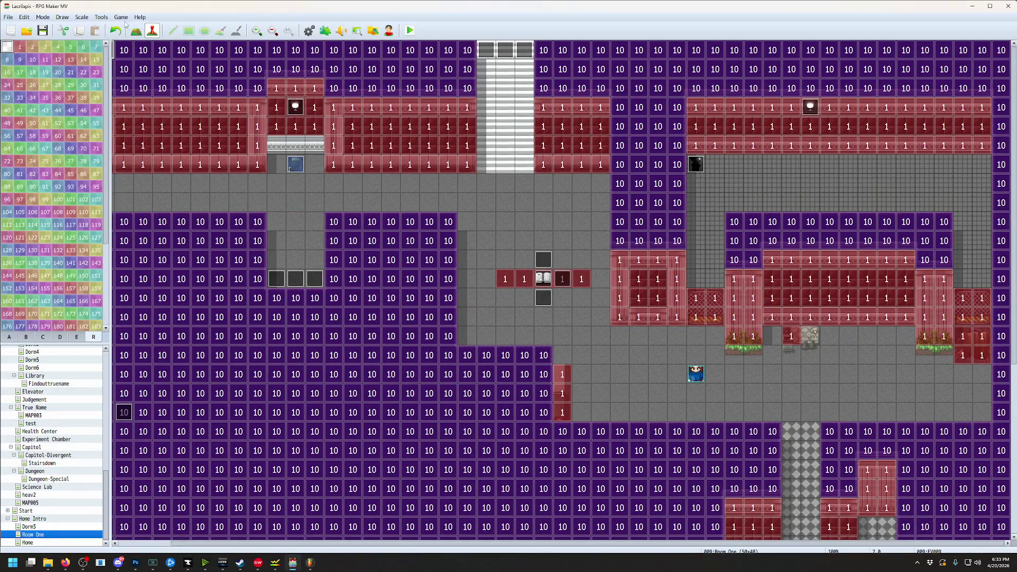
Launch the playtest and walk the character down, left, and up past the candle table
{"action": "left_click", "coordinate": [409, 30]}
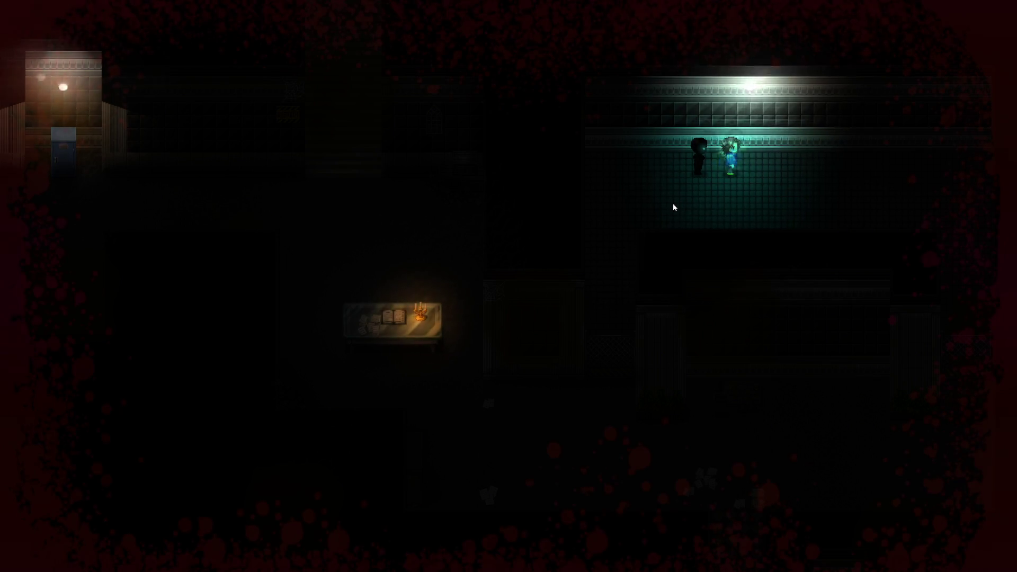
{"action": "key", "text": "Right"}
{"action": "key", "text": "Down"}
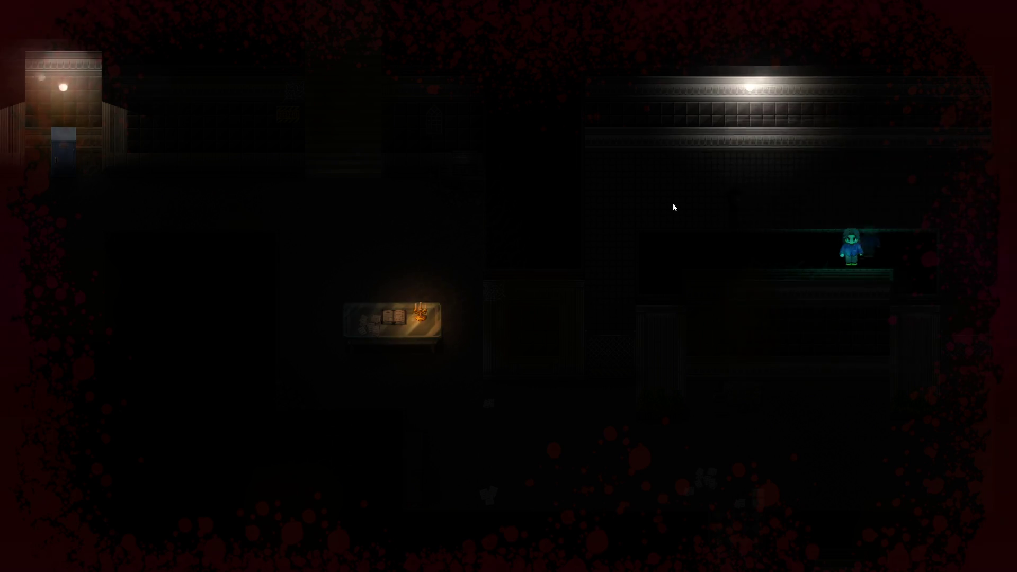
{"action": "key", "text": "Down"}
{"action": "key", "text": "Left"}
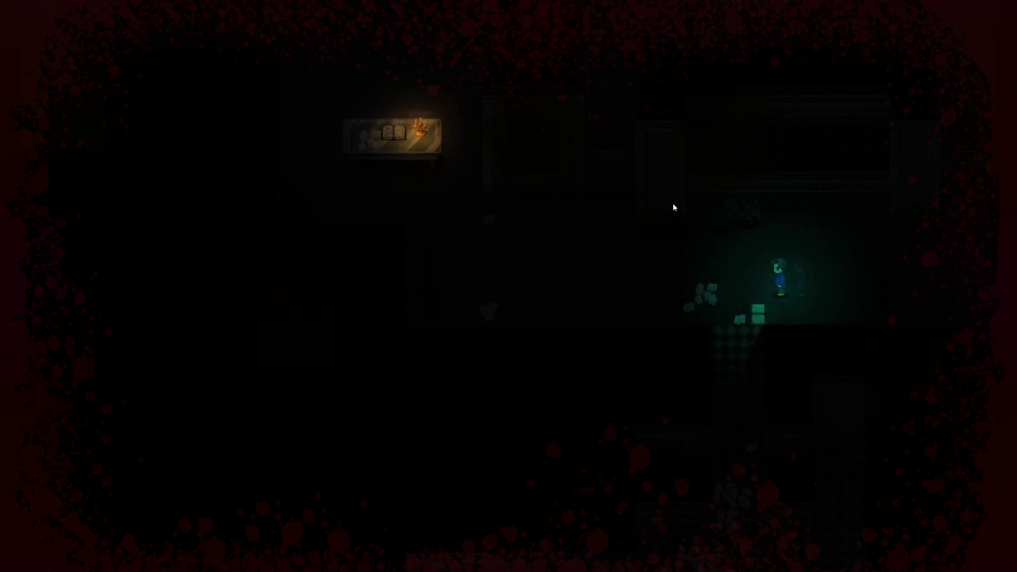
{"action": "key", "text": "Left"}
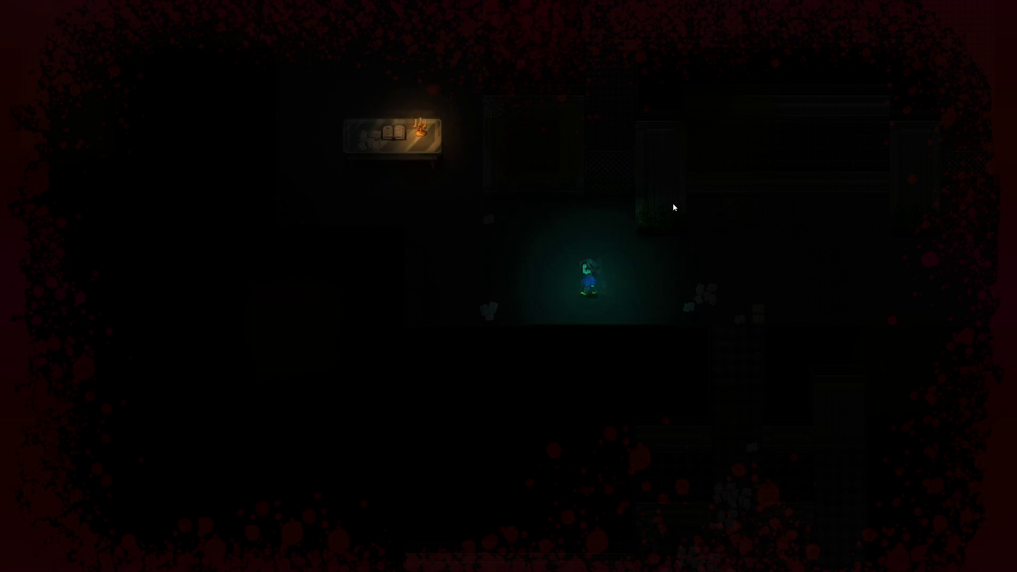
{"action": "key", "text": "Left"}
{"action": "key", "text": "Up"}
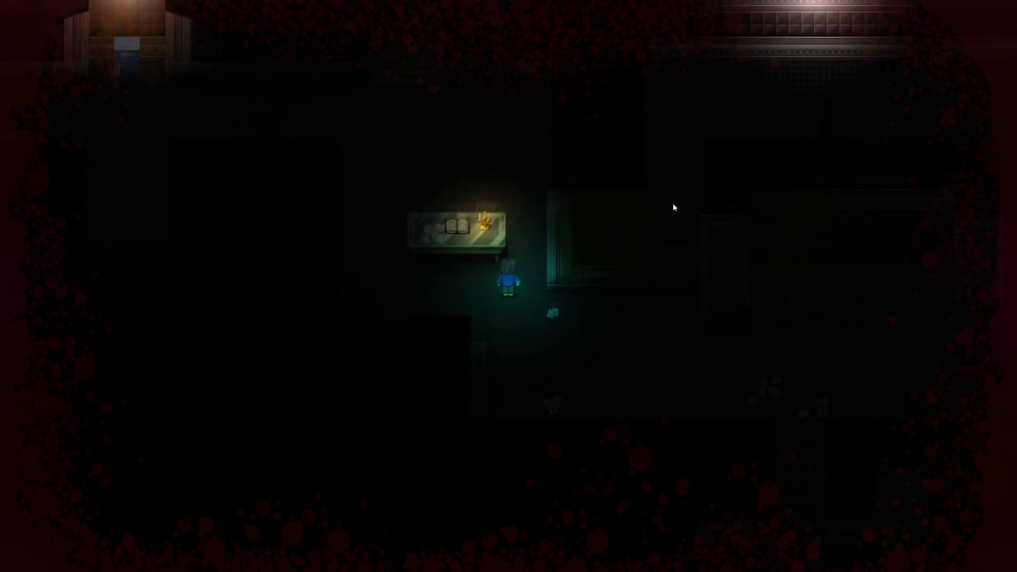